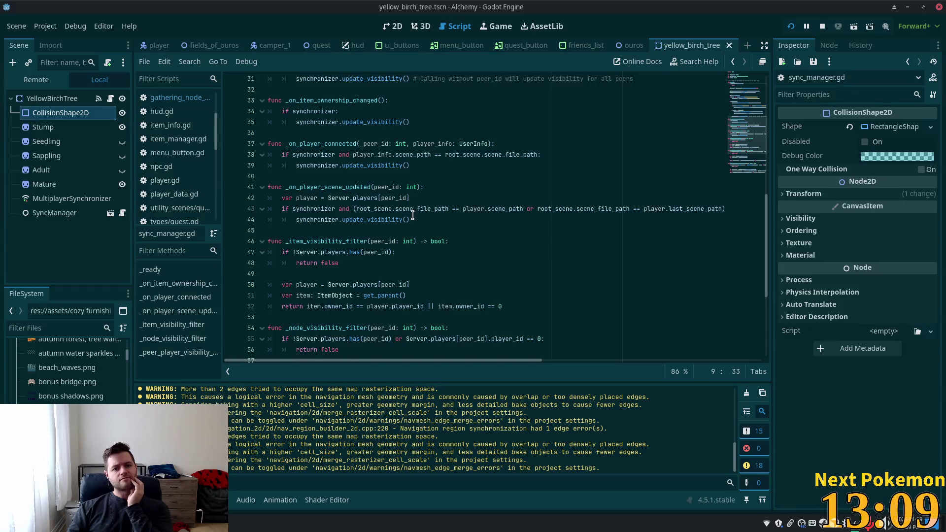
Scroll through sync_manager.gd and select the player_scene_updated signal name on line 14.
scroll(414, 215, down, 4)
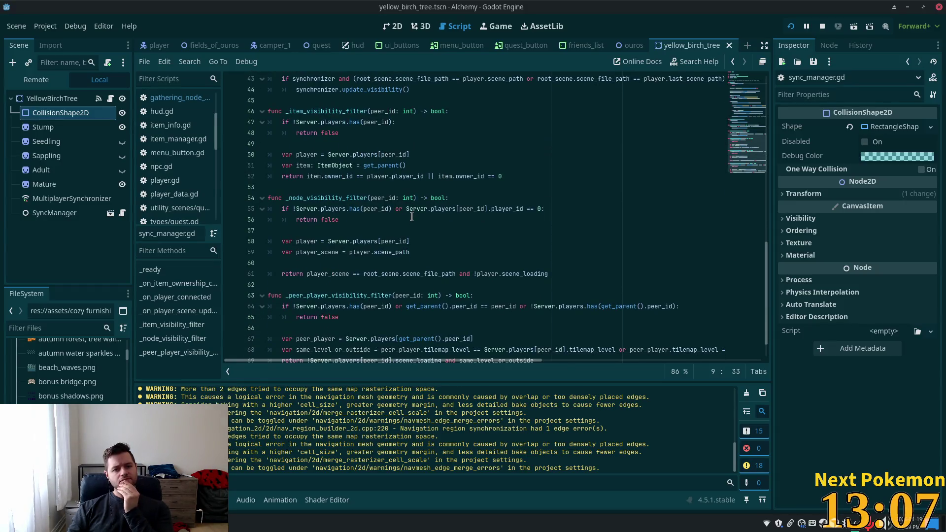
scroll(409, 222, down, 1)
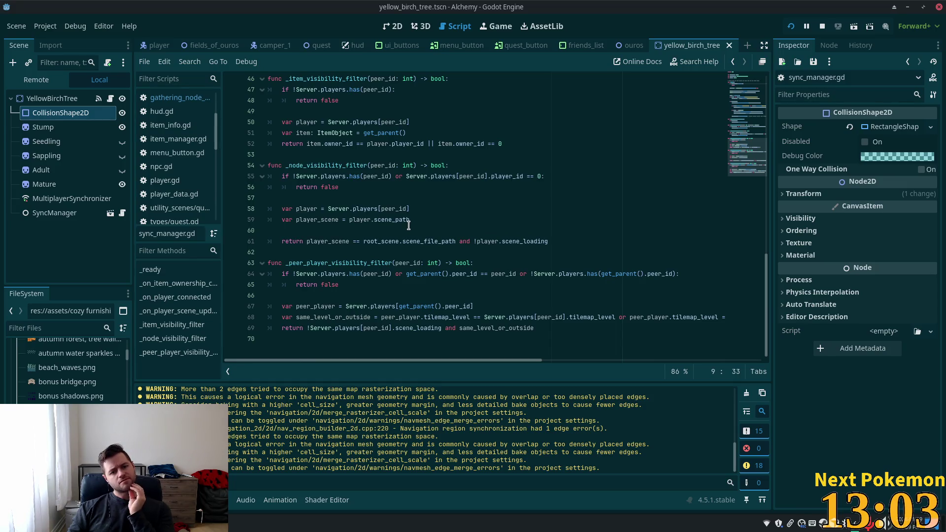
scroll(412, 226, up, 11)
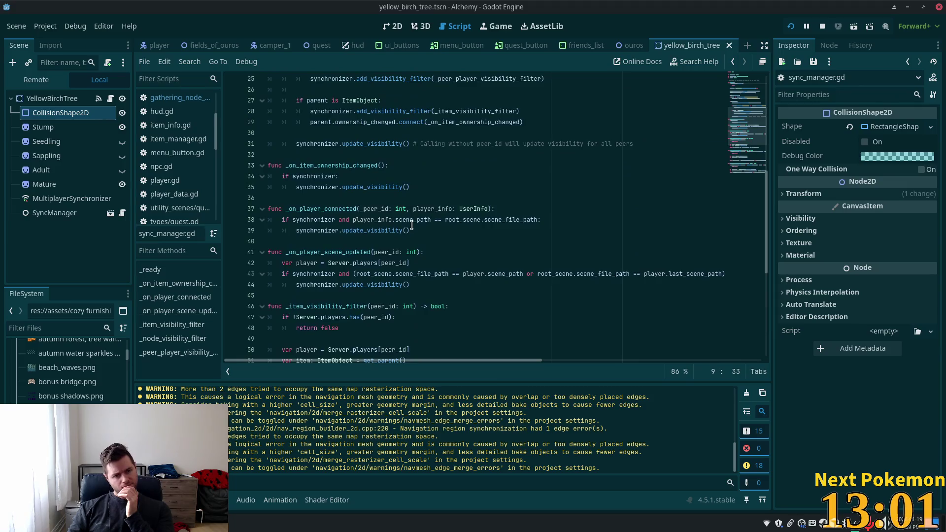
scroll(411, 226, up, 2)
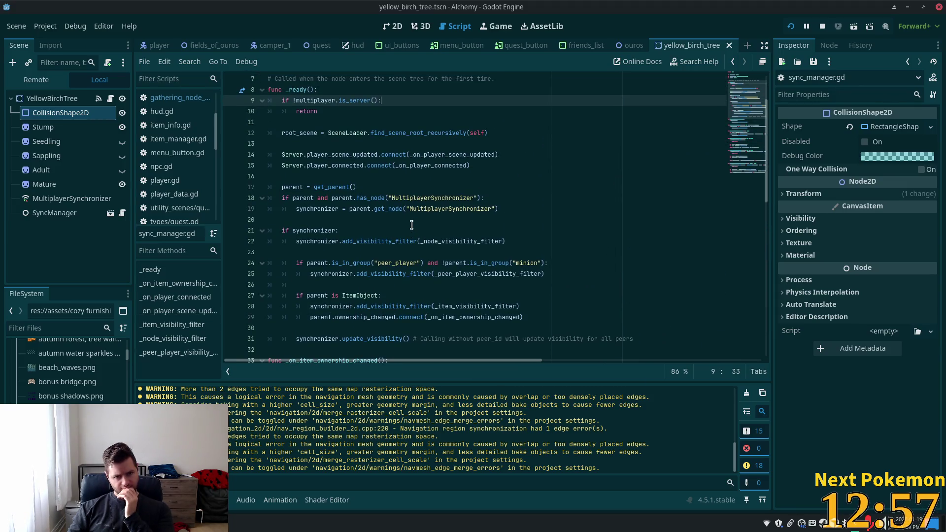
double_click(338, 154)
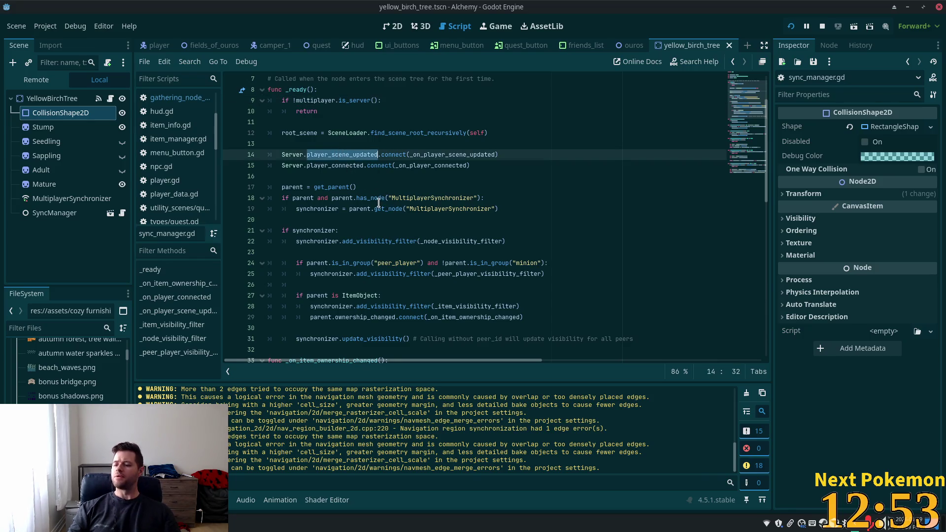
Return to line 9, then switch to the 2D view of the yellow_birch_tree scene.
scroll(354, 170, up, 2)
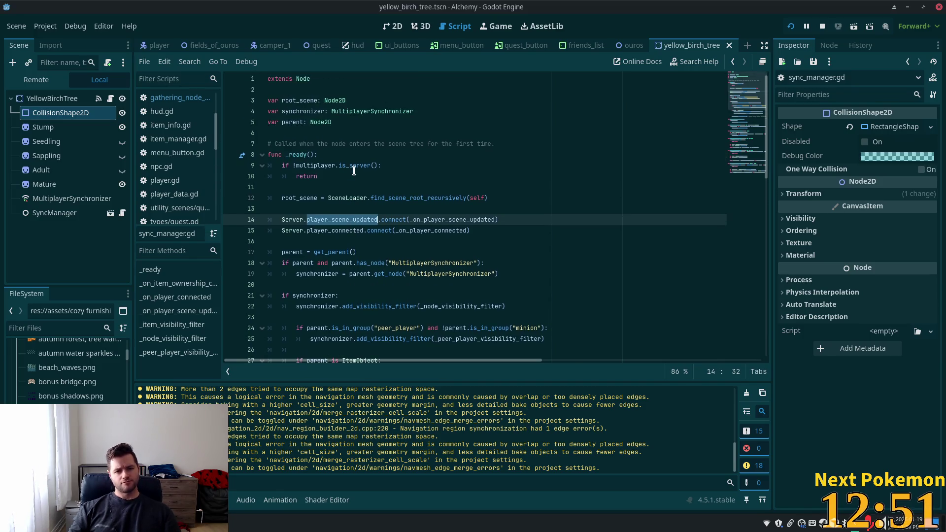
mouse_move(354, 166)
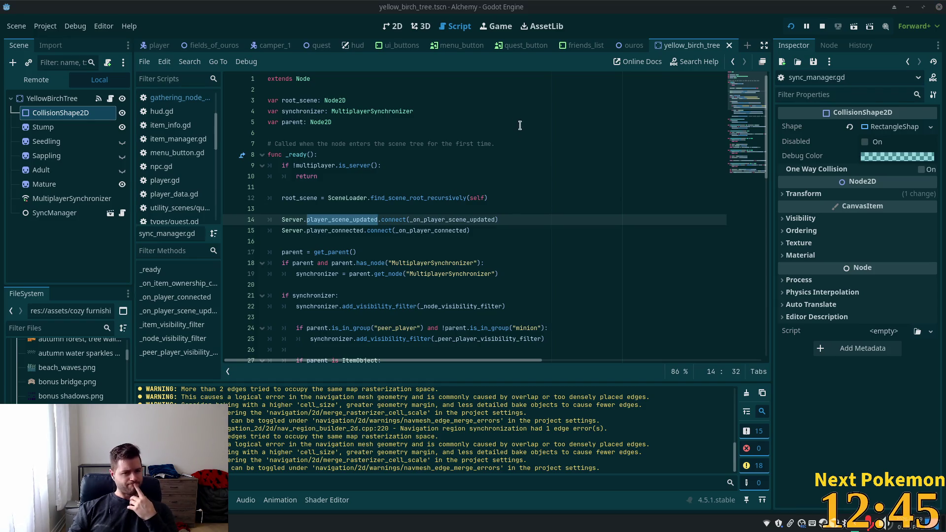
click(395, 163)
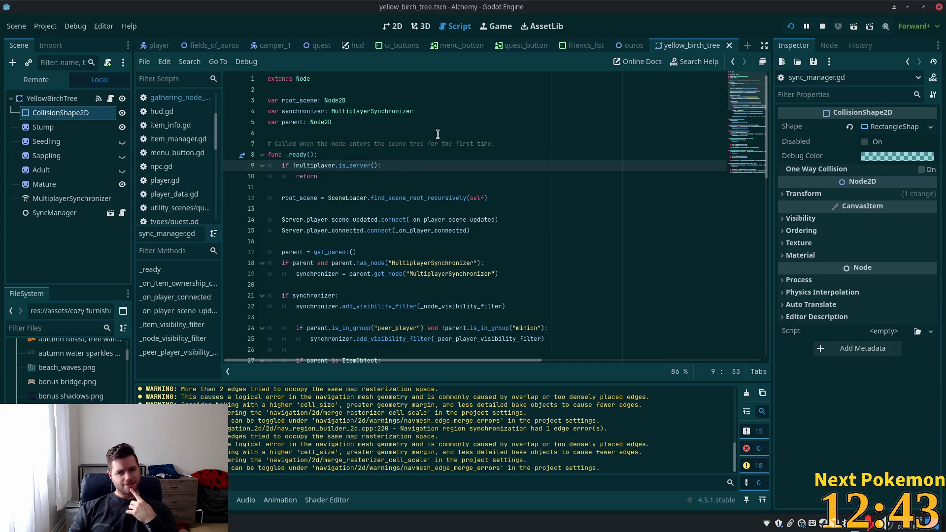
mouse_move(410, 110)
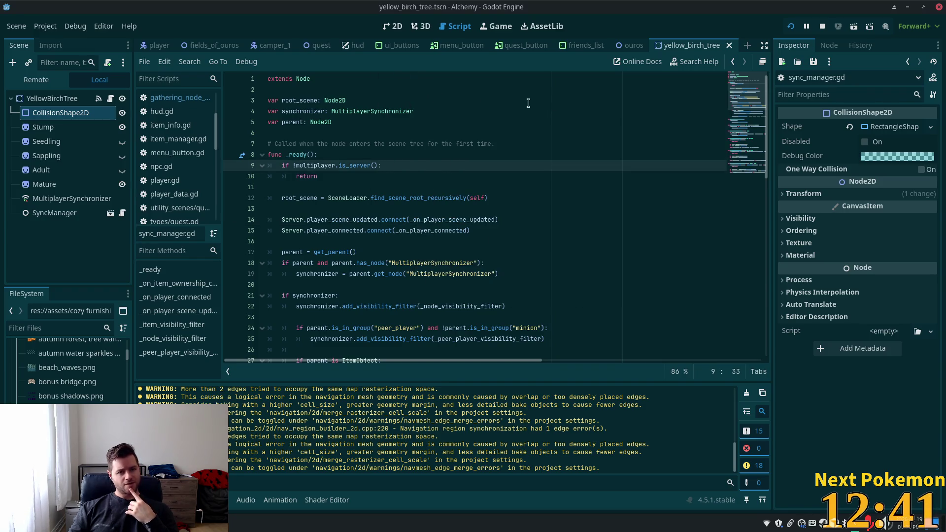
click(392, 26)
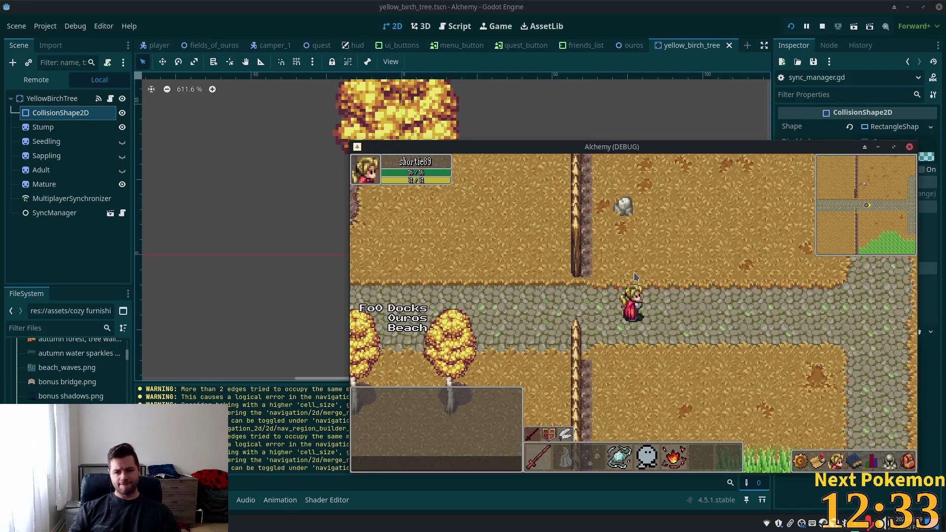
Walk the player left into the Ouros area and back right along the path.
key(a)
key(a)
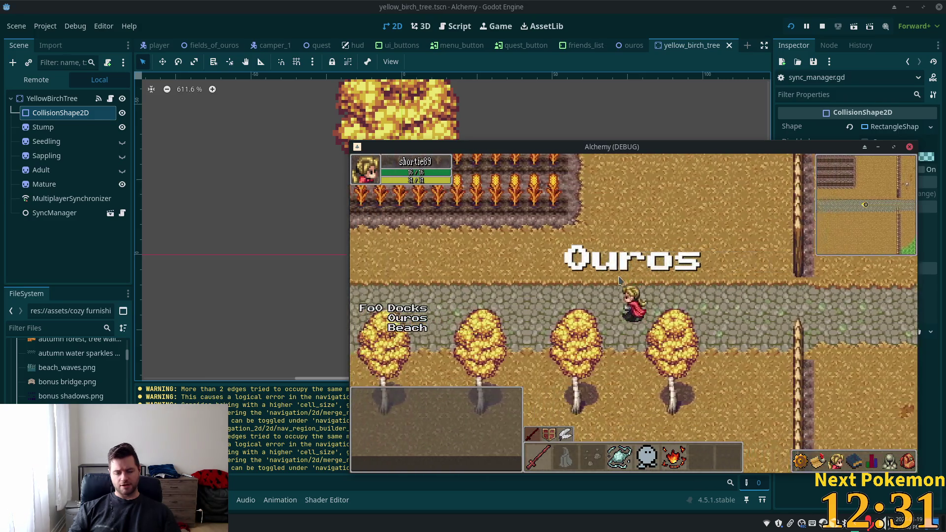
key(a)
key(a)
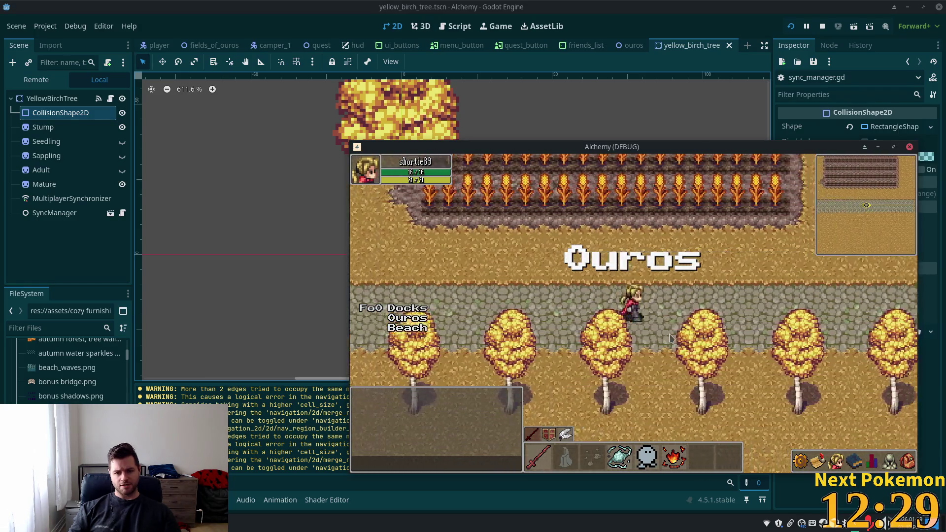
key(d)
key(d)
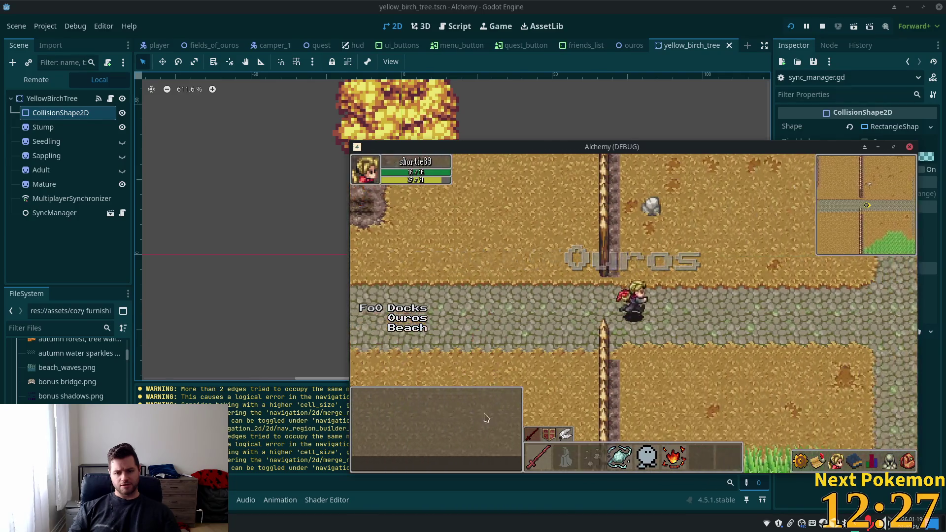
key(d)
key(a)
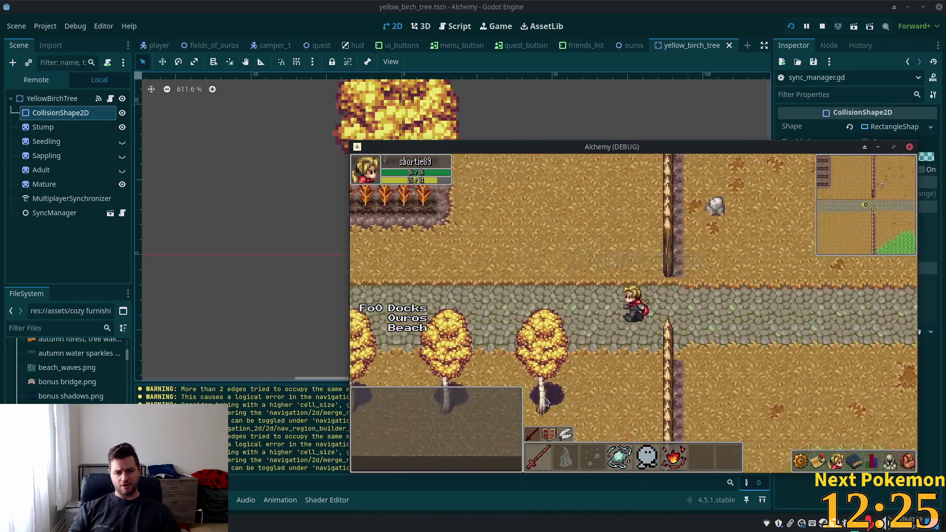
key(a)
key(d)
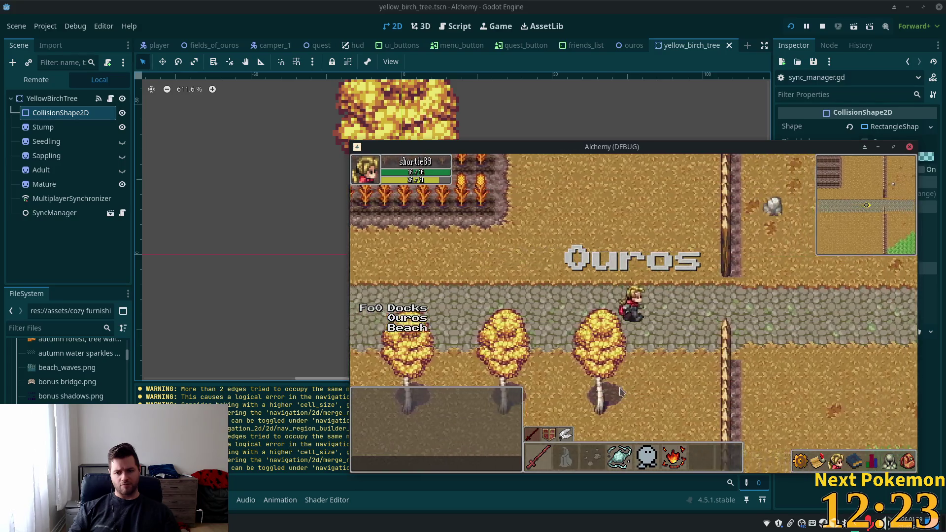
key(d)
key(d)
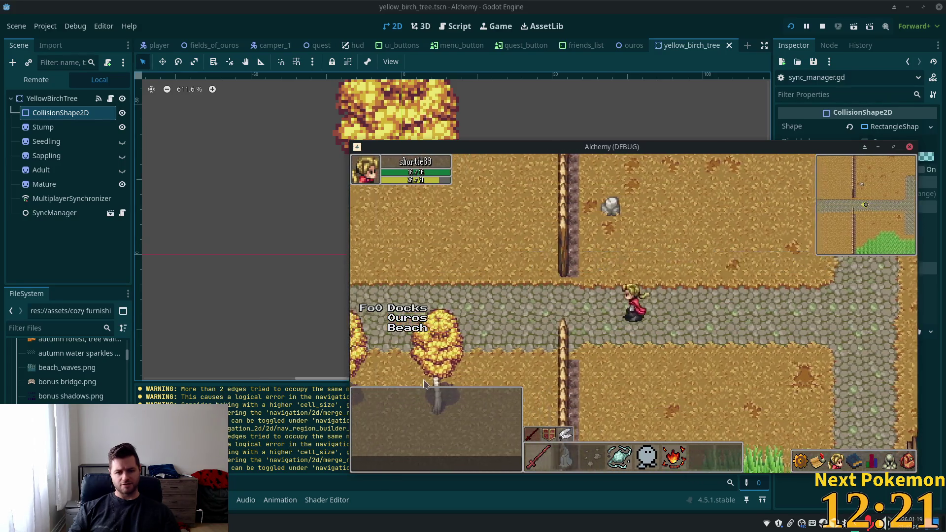
Walk the player back and forth past the trees again, then select the birch tree's SyncManager node.
key(a)
key(a)
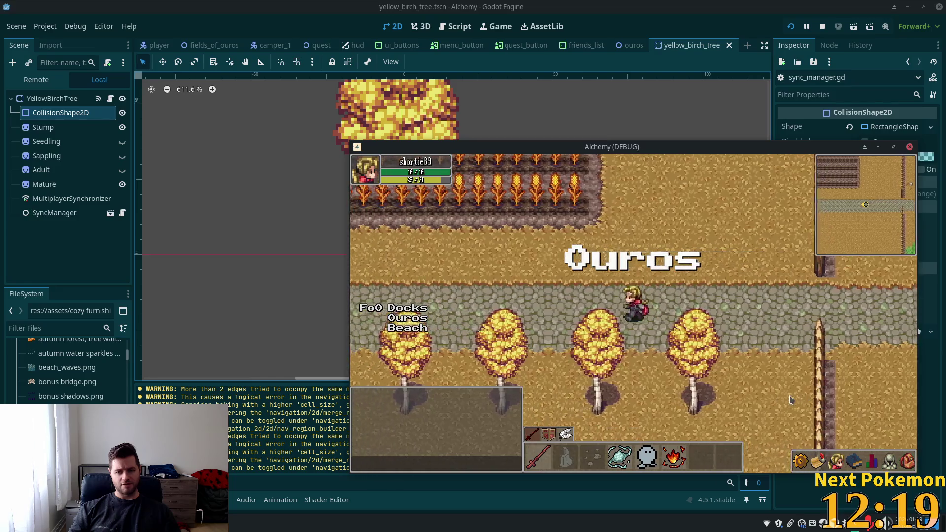
key(a)
key(d)
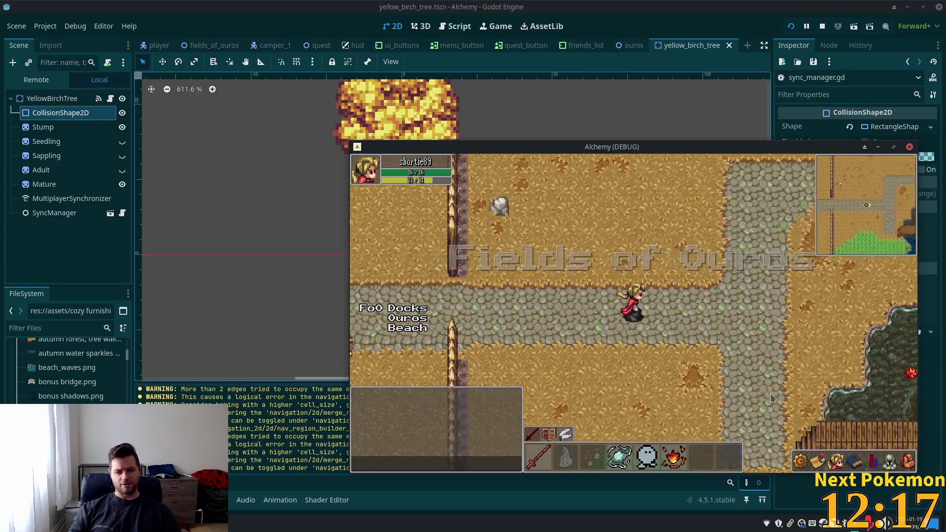
key(a)
key(a)
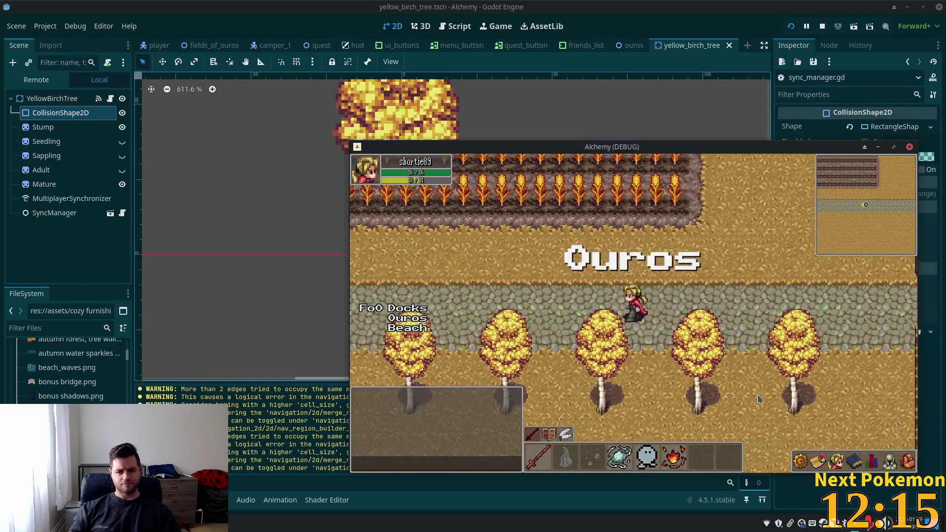
key(d)
key(d)
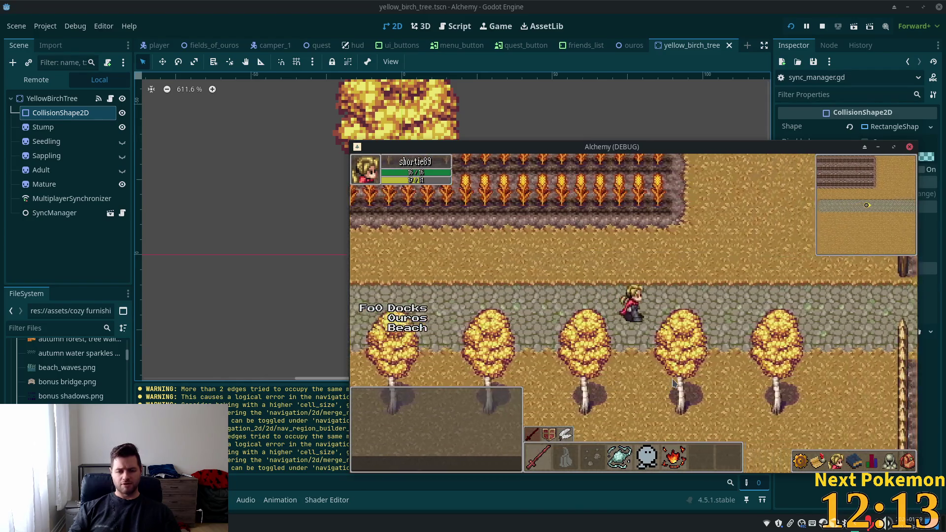
key(d)
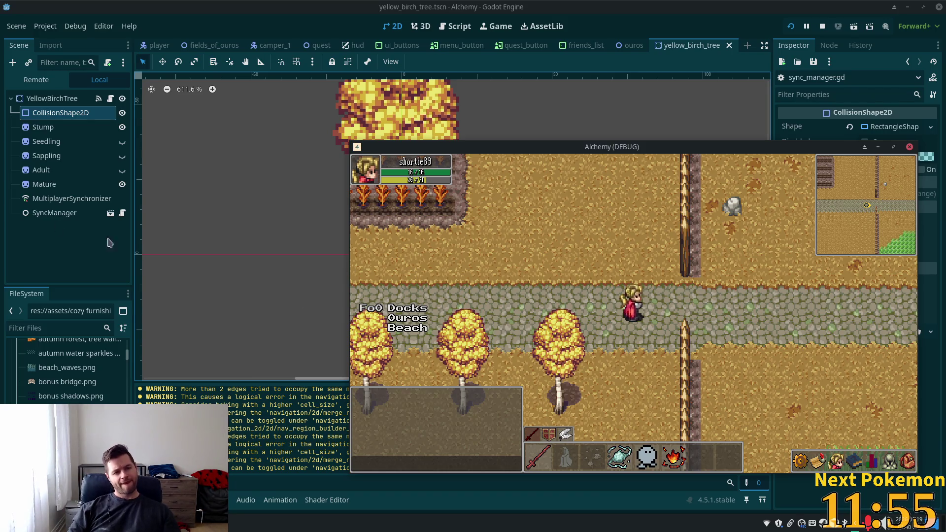
click(68, 211)
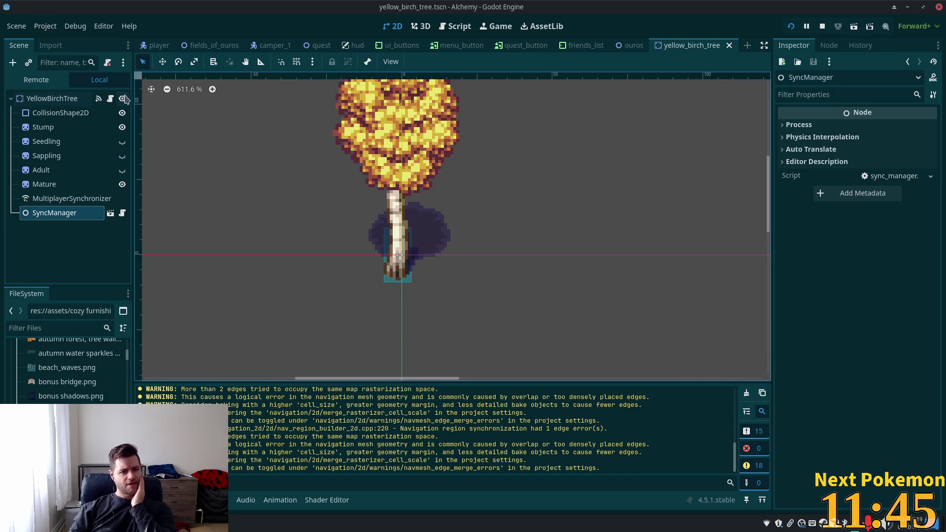
Open gathering_node_spawn.tscn and its script, then return to yellow_birch_tree's sync_manager.gd.
click(110, 99)
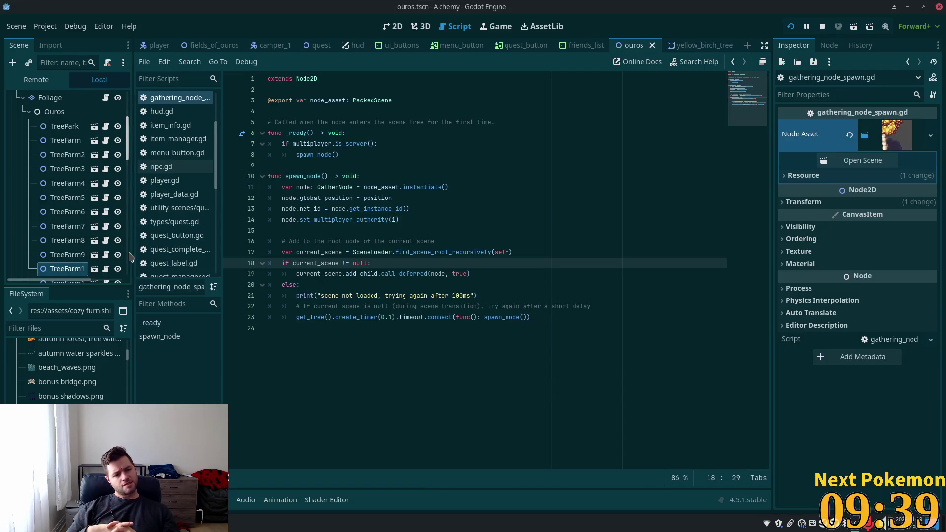
click(95, 270)
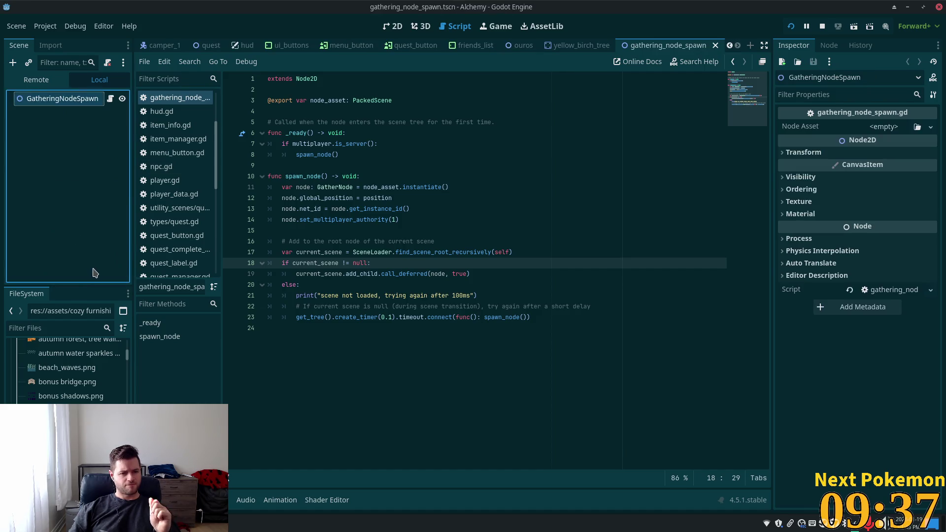
click(110, 99)
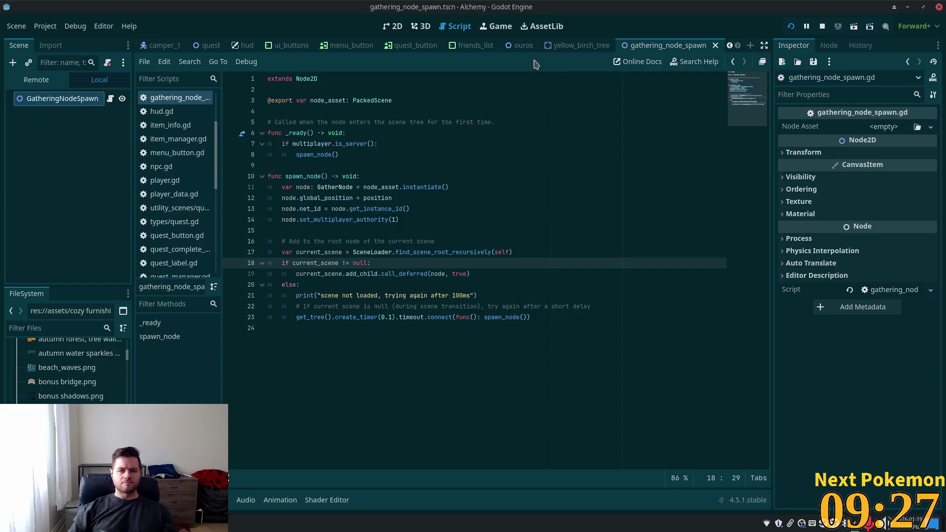
click(577, 46)
click(122, 213)
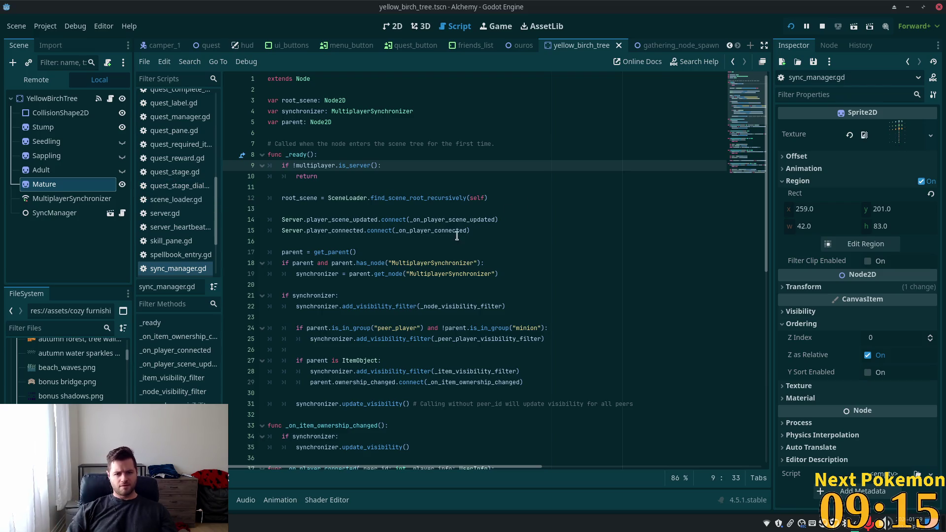
triple_click(439, 220)
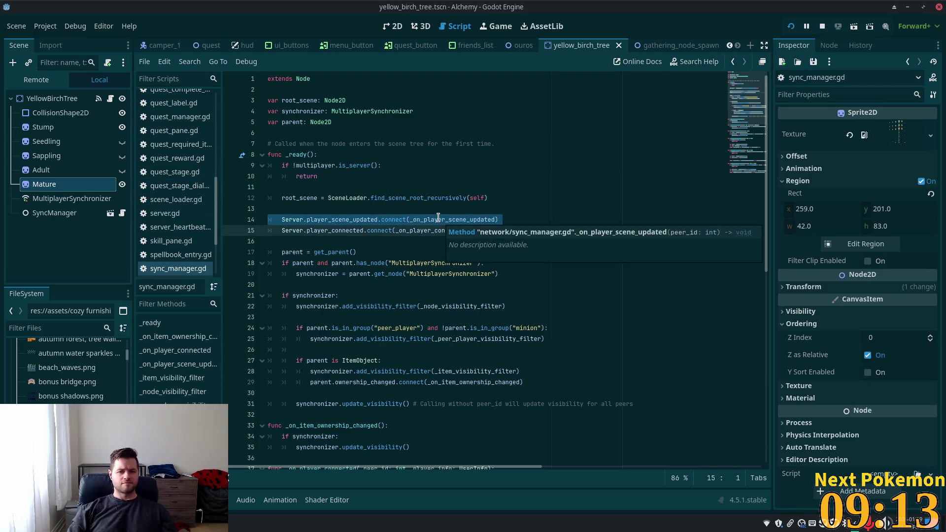
click(438, 219)
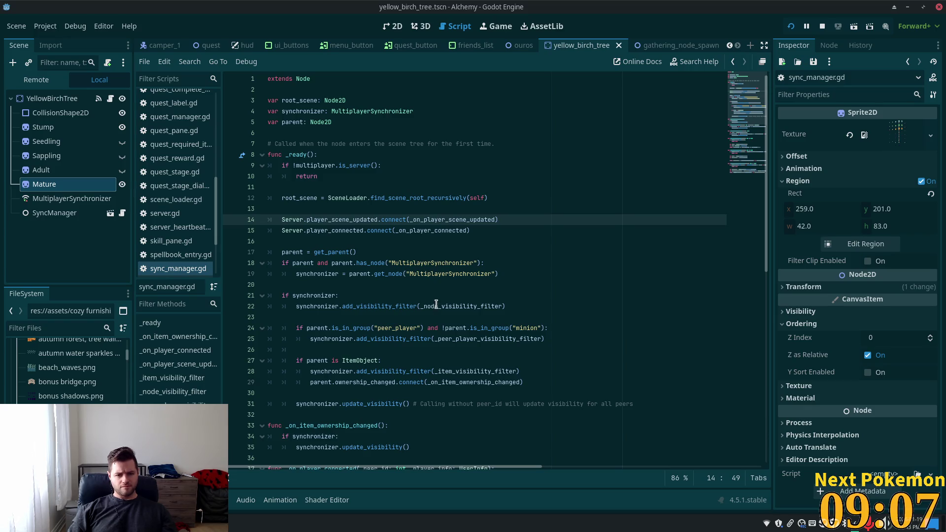
scroll(437, 304, down, 2)
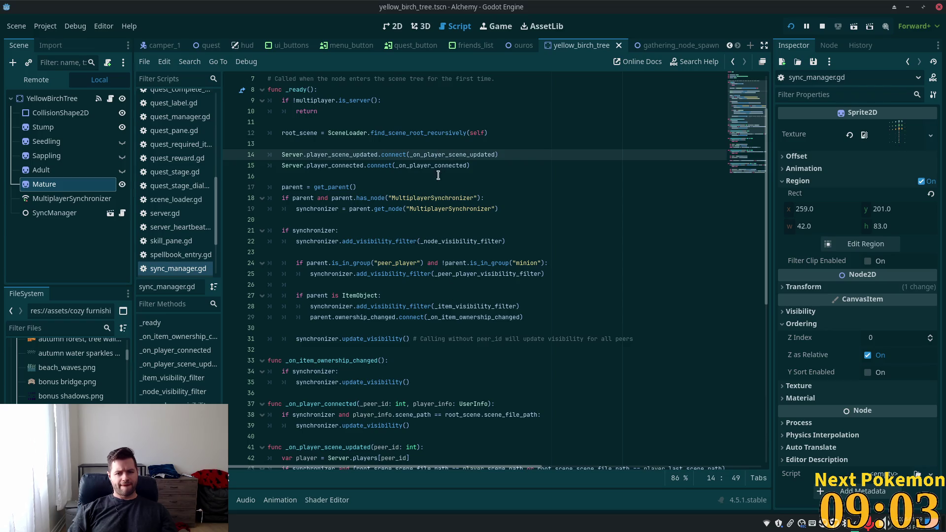
double_click(448, 155)
scroll(502, 246, down, 6)
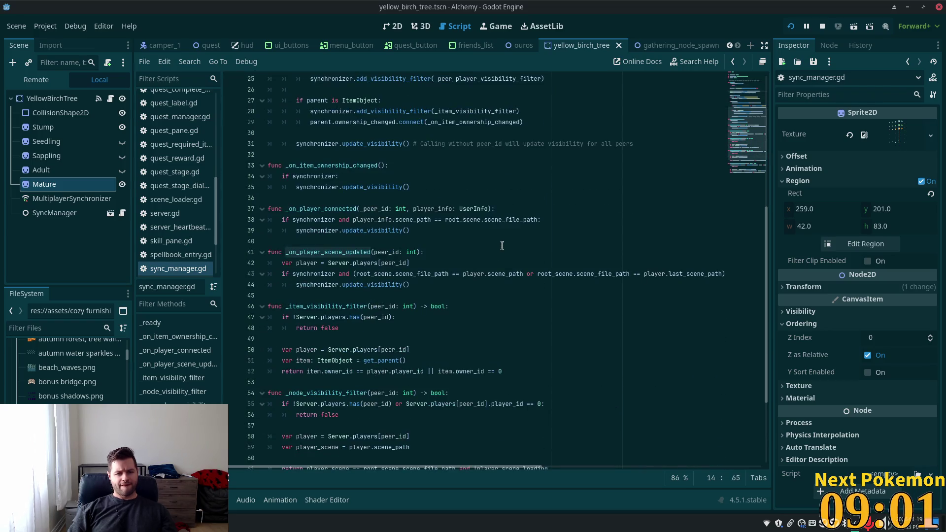
scroll(502, 245, down, 4)
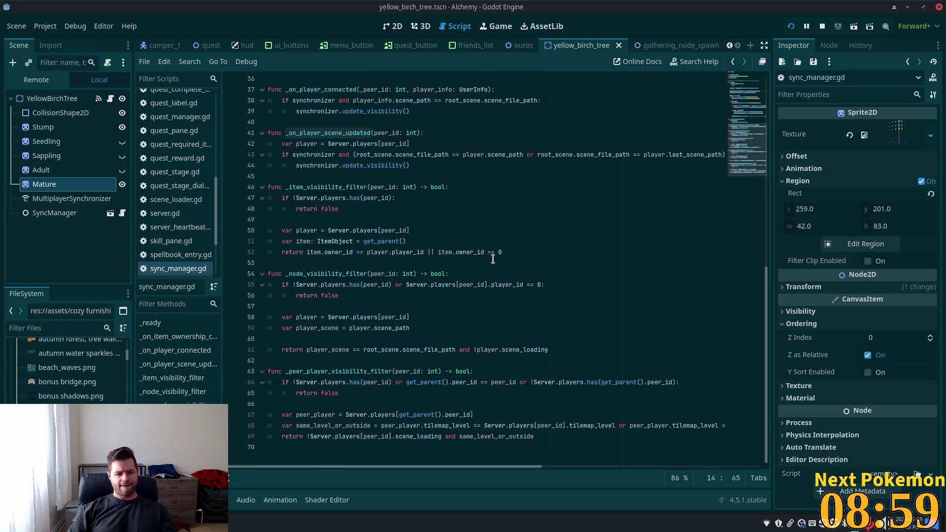
scroll(491, 260, up, 11)
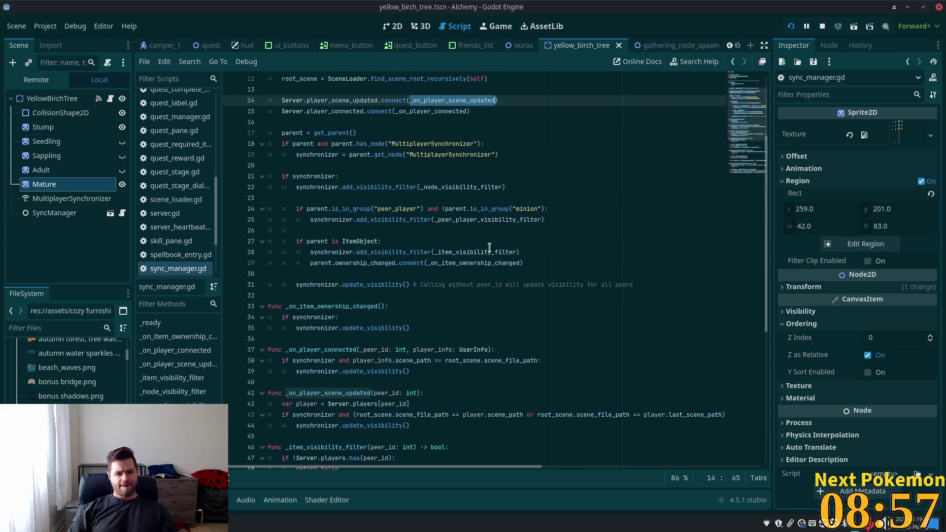
ctrl+click(457, 200)
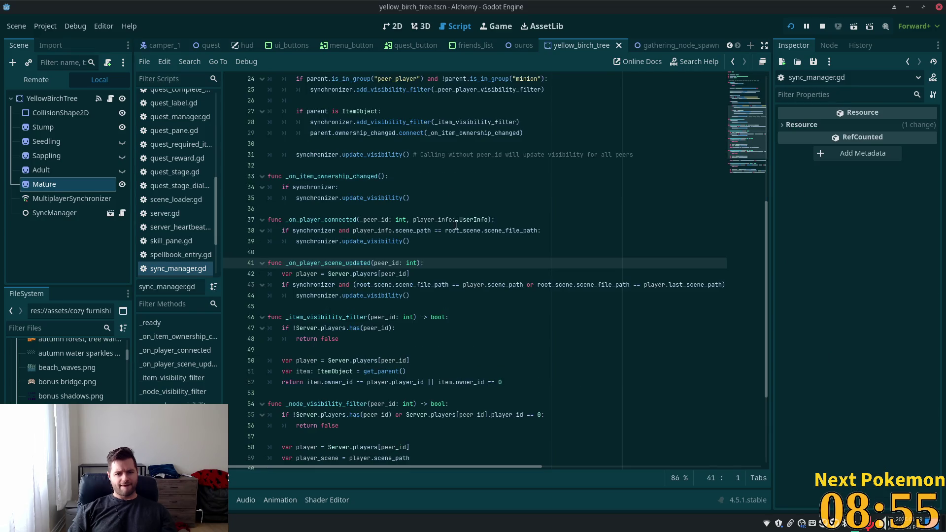
double_click(378, 296)
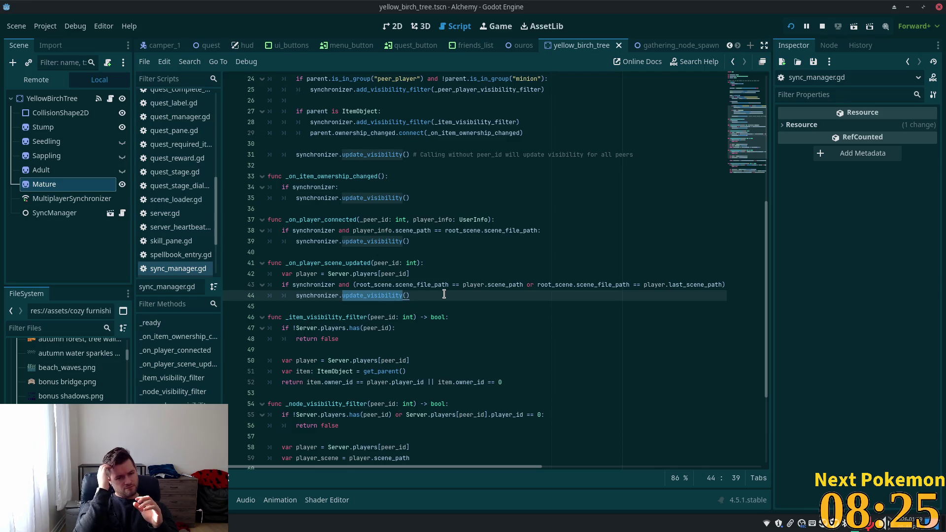
scroll(424, 256, up, 8)
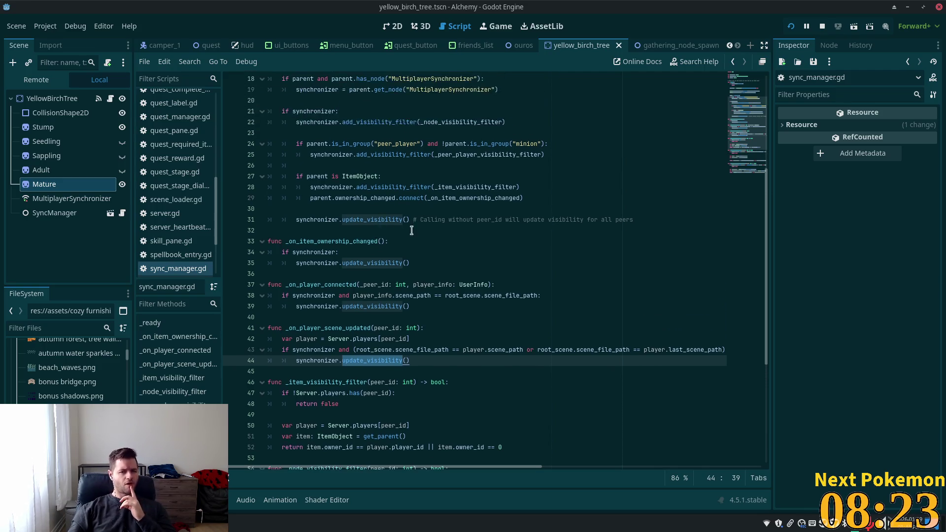
scroll(416, 241, down, 4)
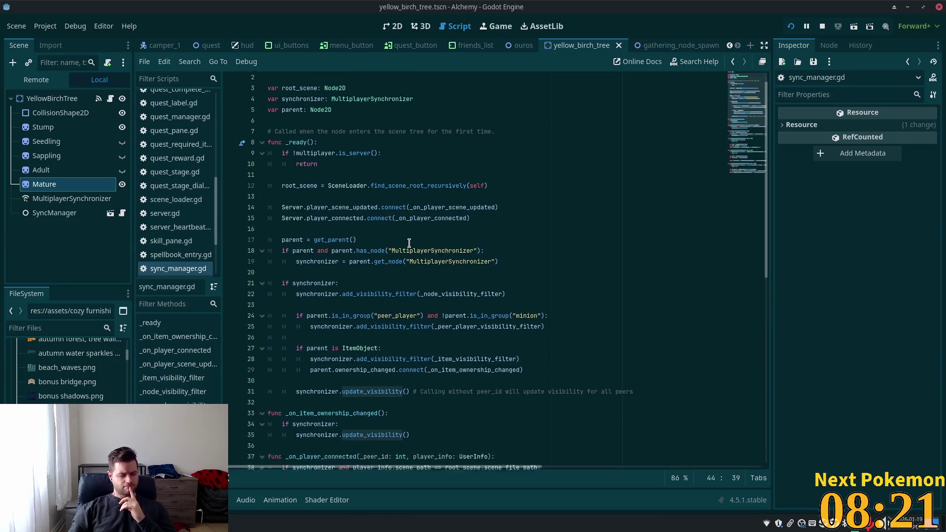
scroll(405, 248, down, 2)
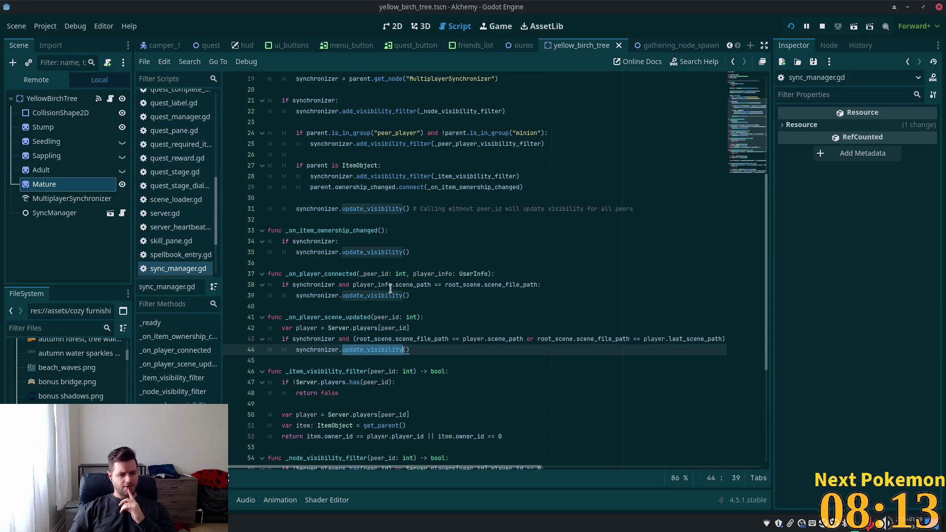
Run the game with F5 and open skill_pane.gd at the node-not-found error line.
key(F5)
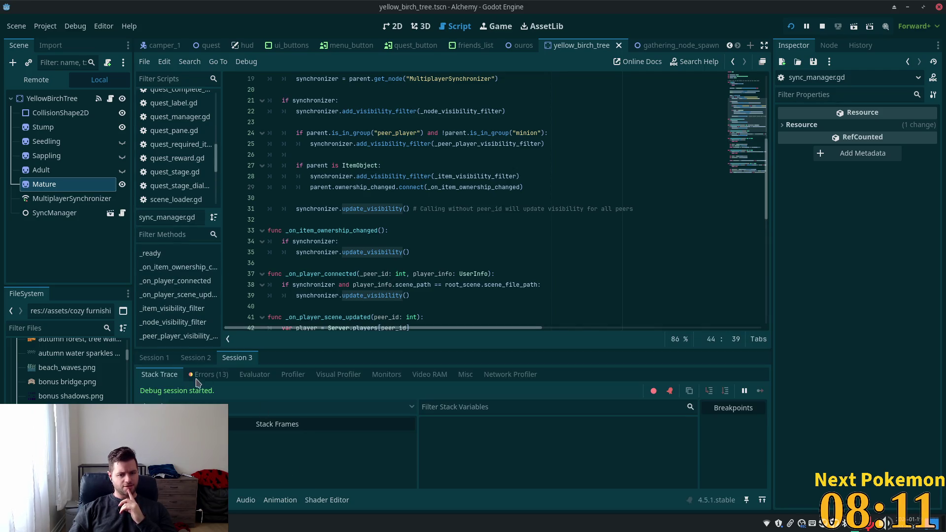
click(200, 376)
scroll(257, 450, down, 3)
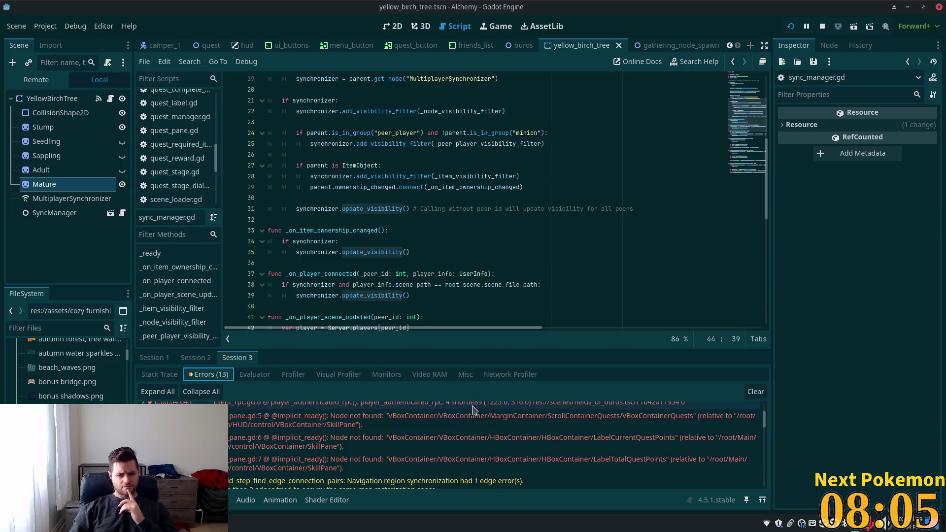
mouse_move(335, 430)
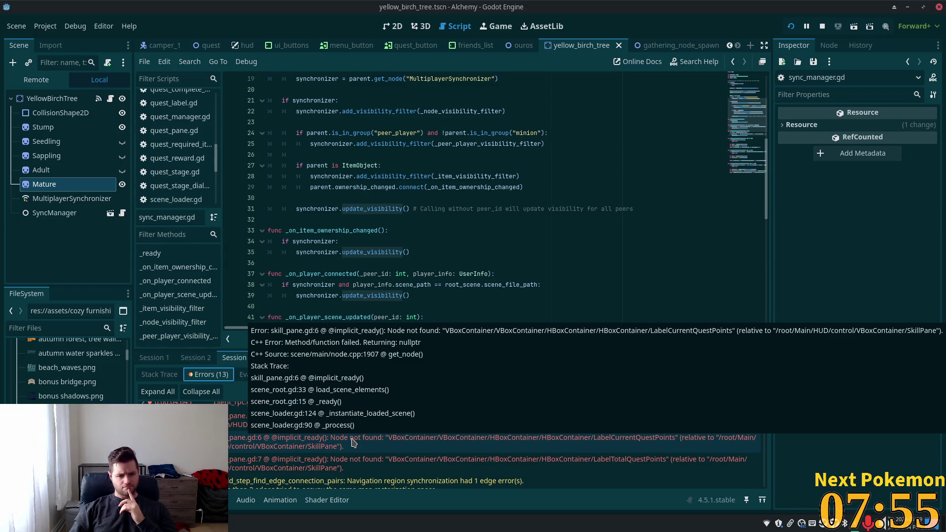
click(353, 442)
double_click(364, 445)
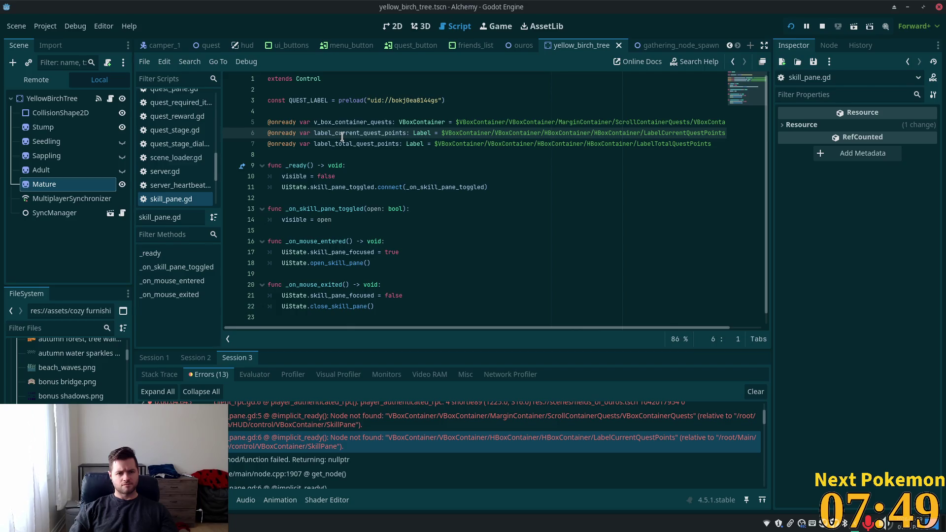
Search skill_pane.gd for uses of the label_current_quest_points variable.
click(162, 204)
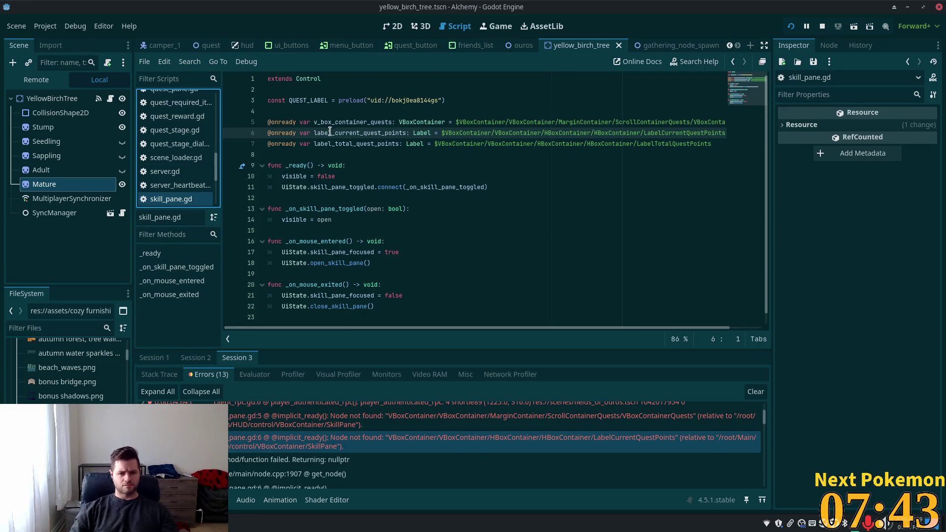
double_click(278, 438)
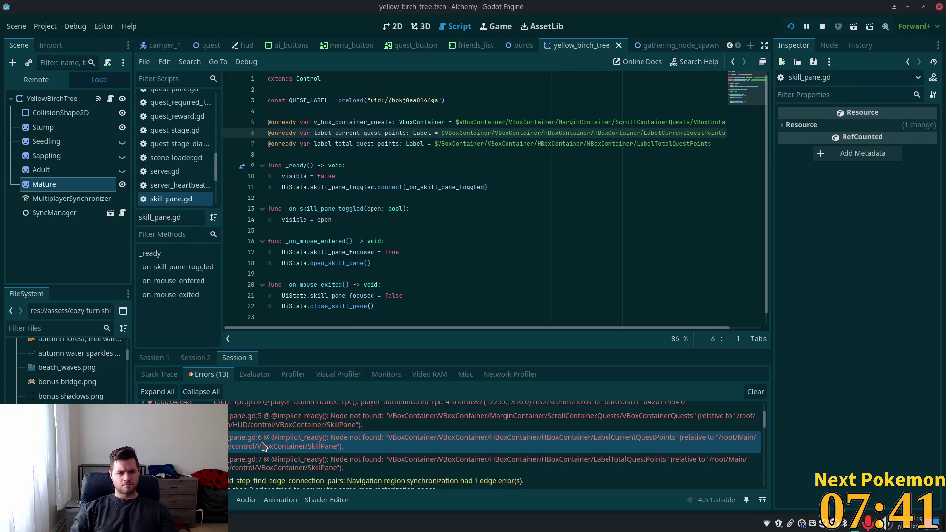
double_click(339, 132)
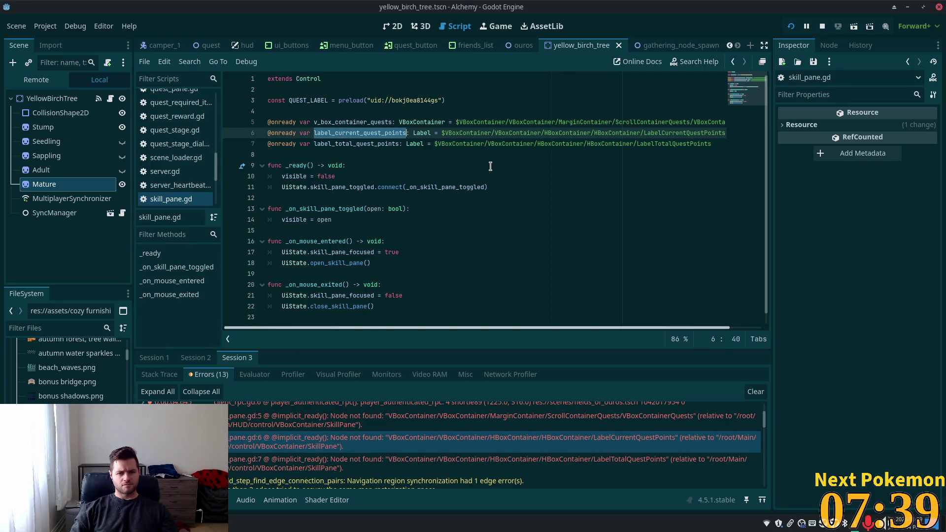
key(ctrl+f)
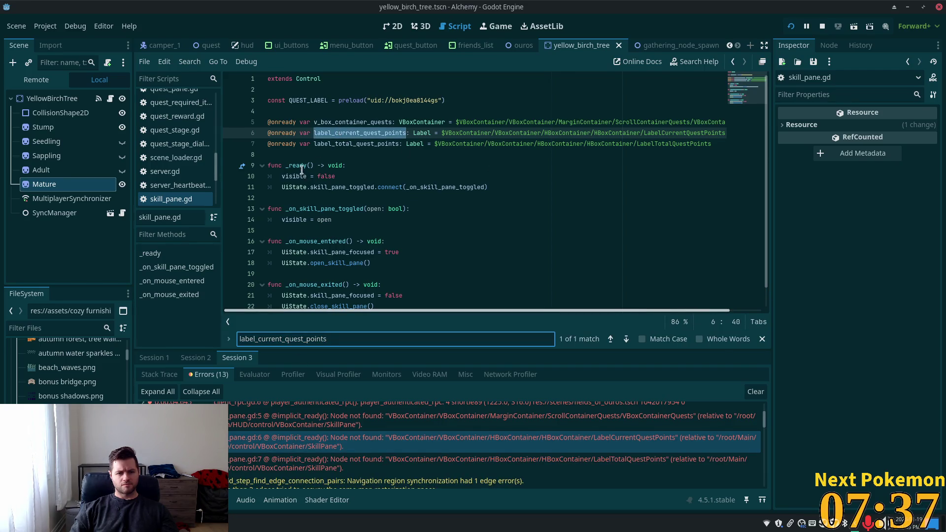
click(288, 132)
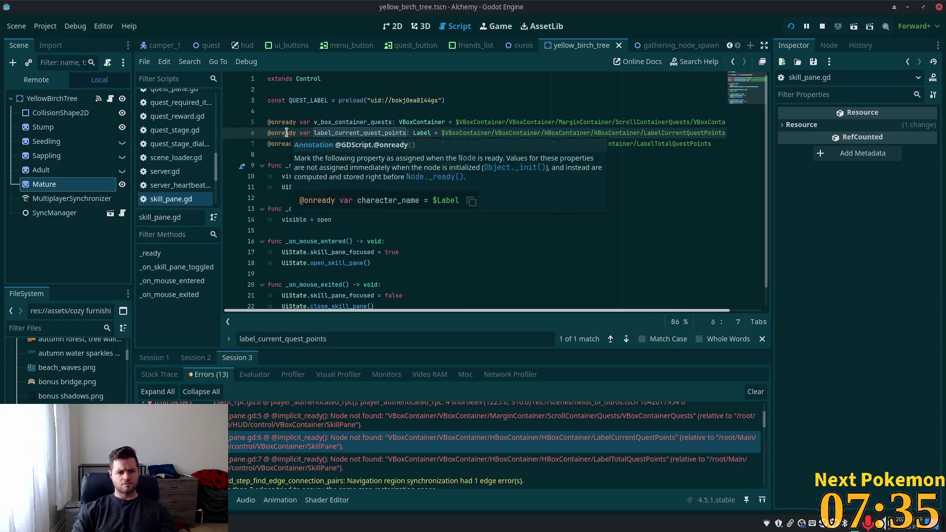
key(End)
key(Down)
key(shift+Up)
key(shift+Up)
key(shift+Up)
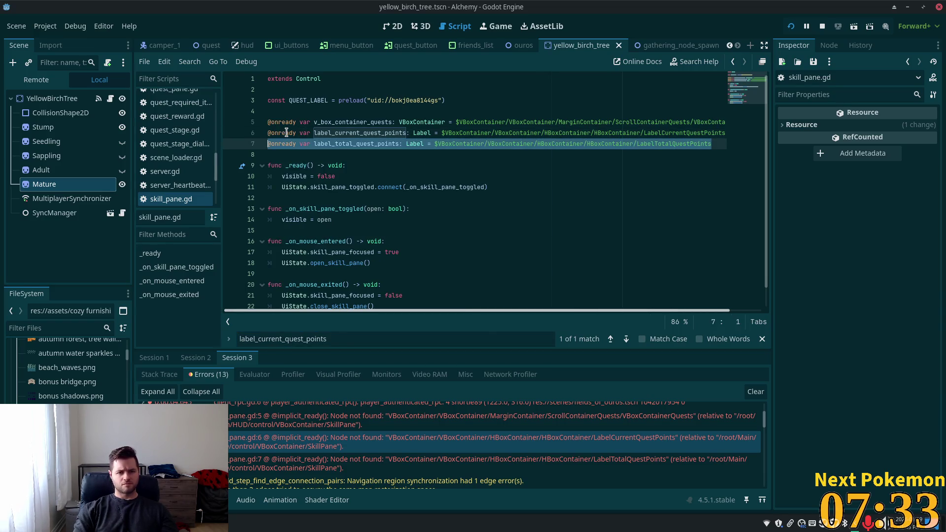
key(Delete)
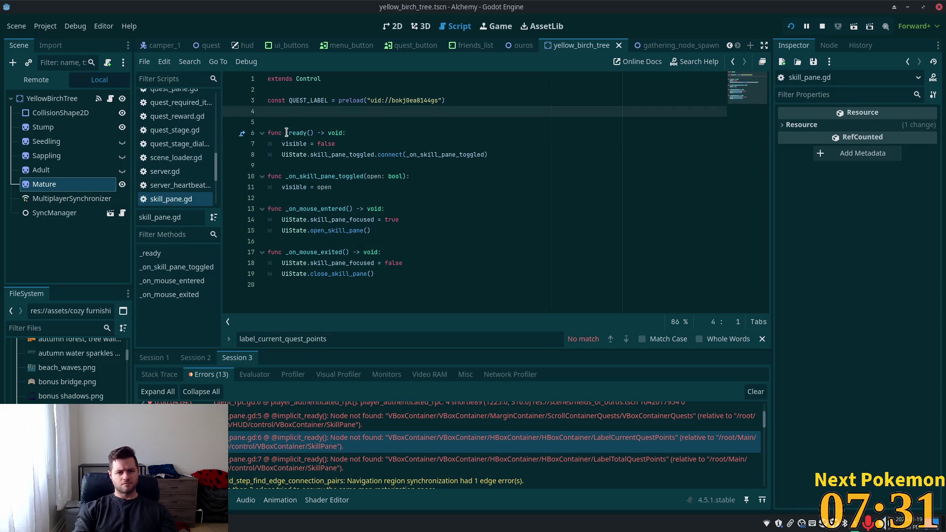
key(BackSpace)
key(ctrl+s)
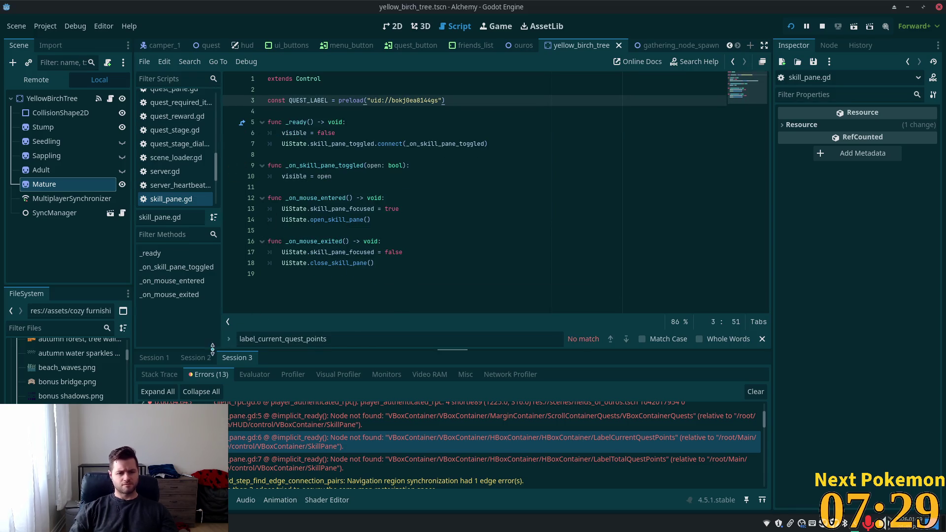
Review the errors listed for debug Session 1 and Session 2.
click(159, 358)
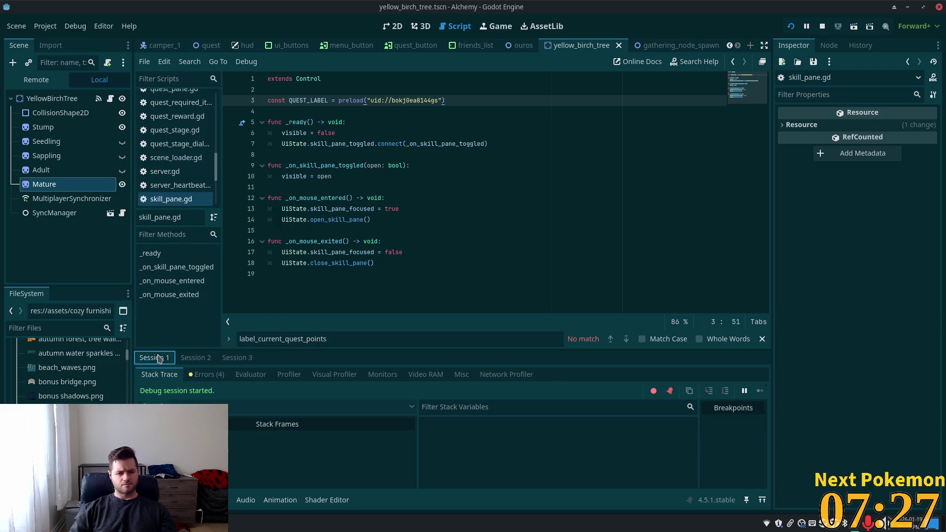
click(206, 374)
scroll(335, 437, down, 3)
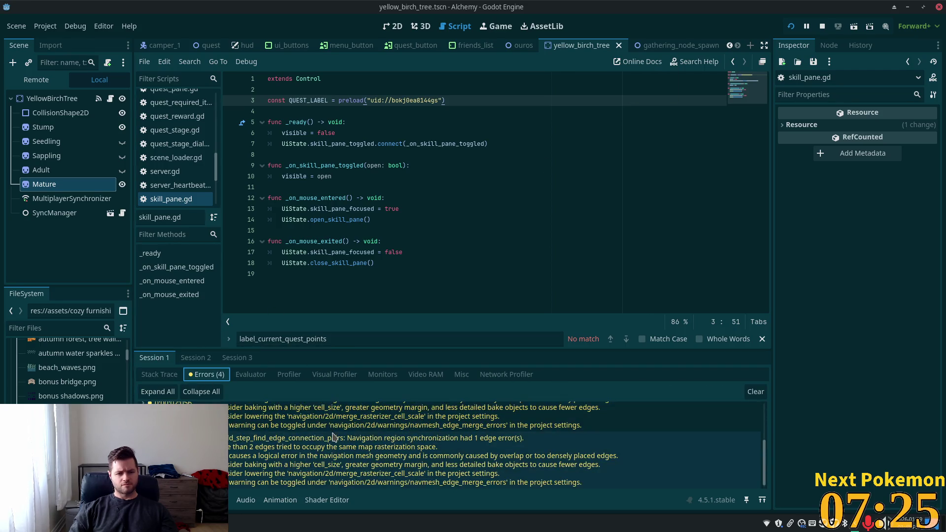
click(194, 358)
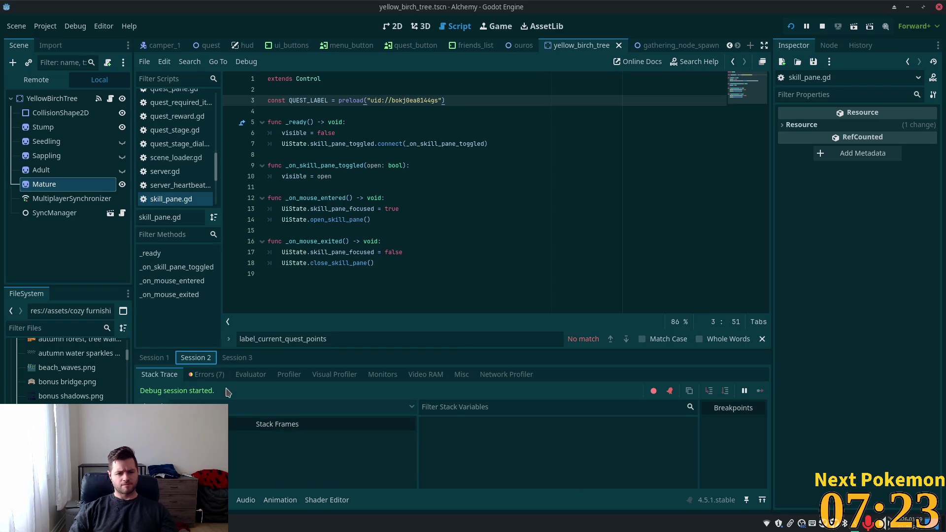
click(206, 375)
scroll(279, 446, down, 5)
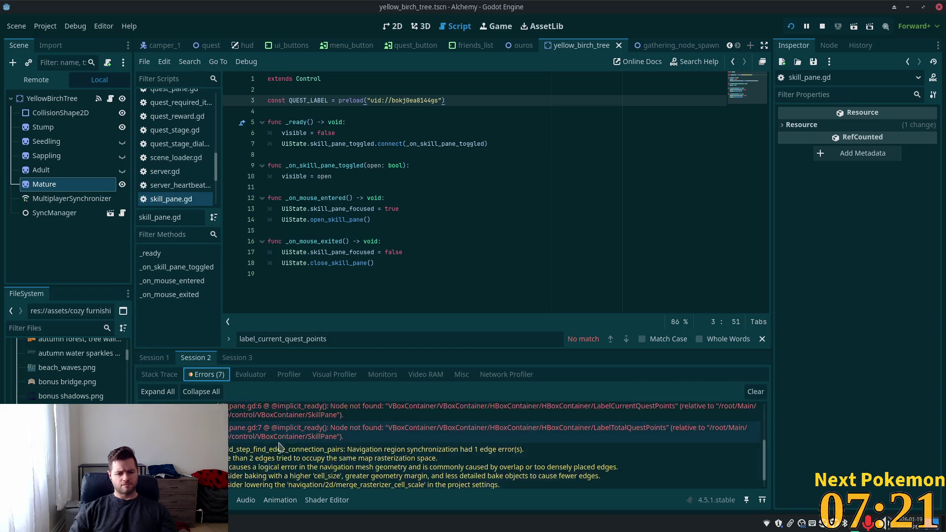
scroll(280, 446, down, 3)
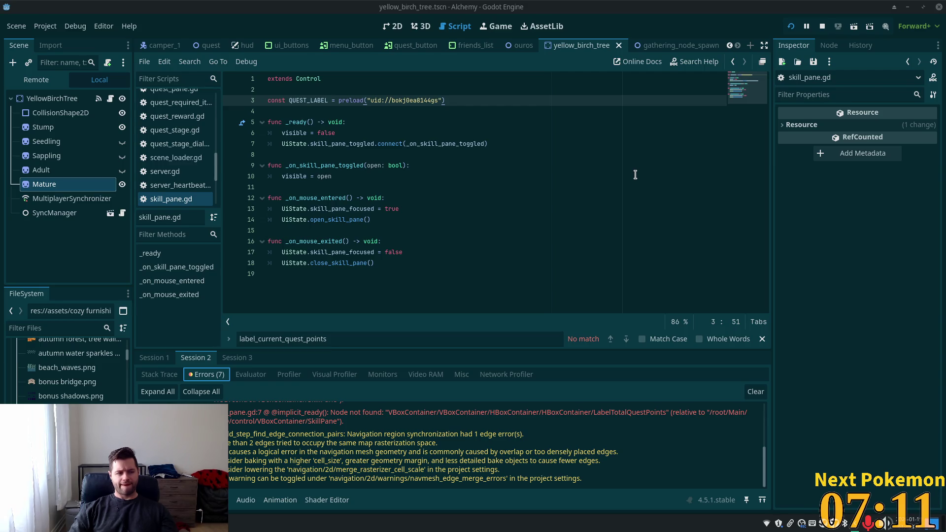
Relaunch the Alchemy game to retest, then select SyncManager in the Scene dock.
click(790, 26)
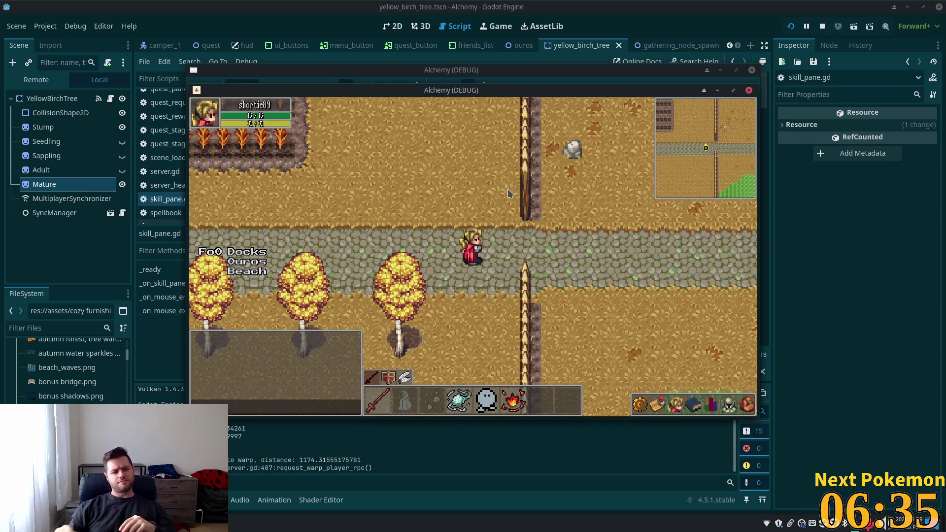
click(52, 216)
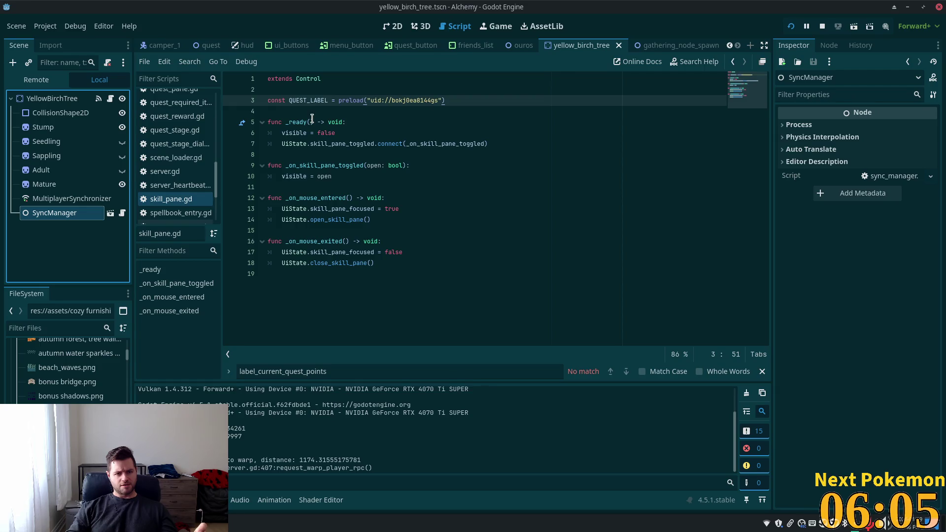
Open the SyncManager's sync_manager.gd script and scroll to its top.
click(122, 214)
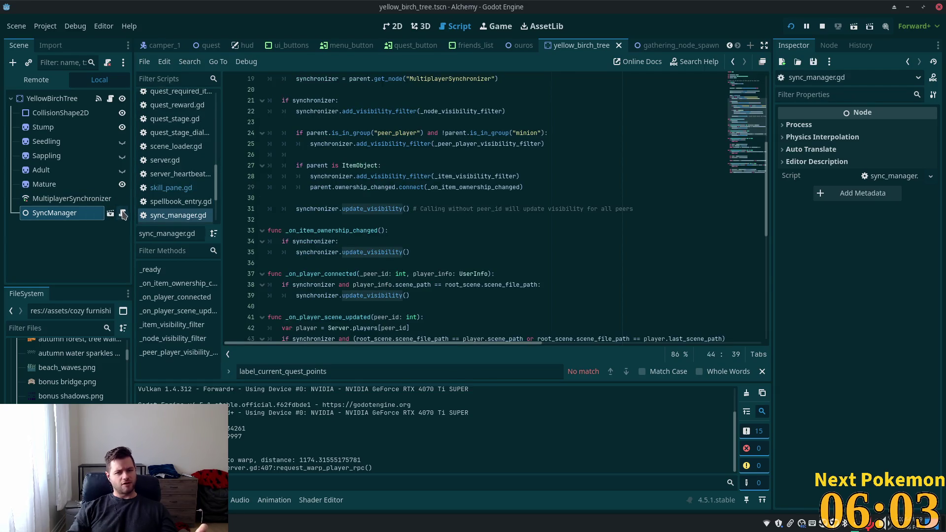
scroll(698, 98, up, 6)
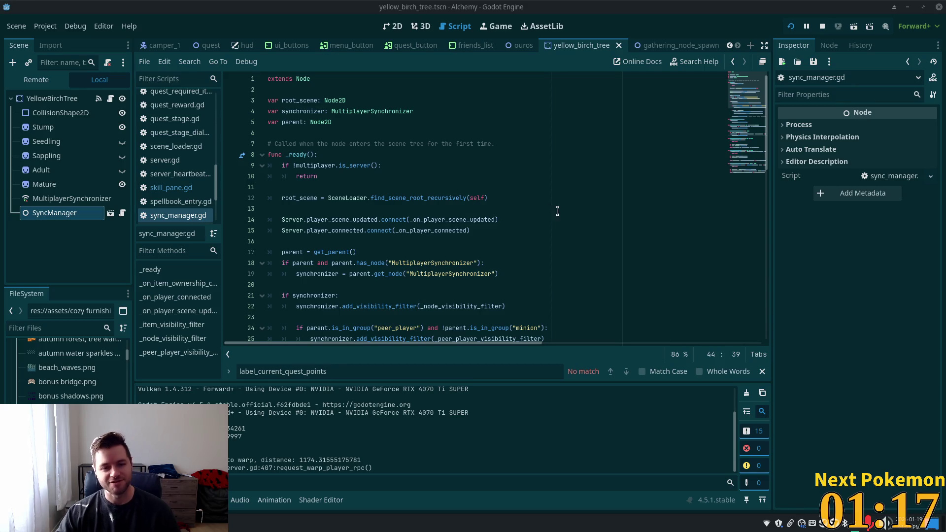
Inspect the non-server early return and the player_scene_updated connection line, then switch to Cursor.
click(346, 173)
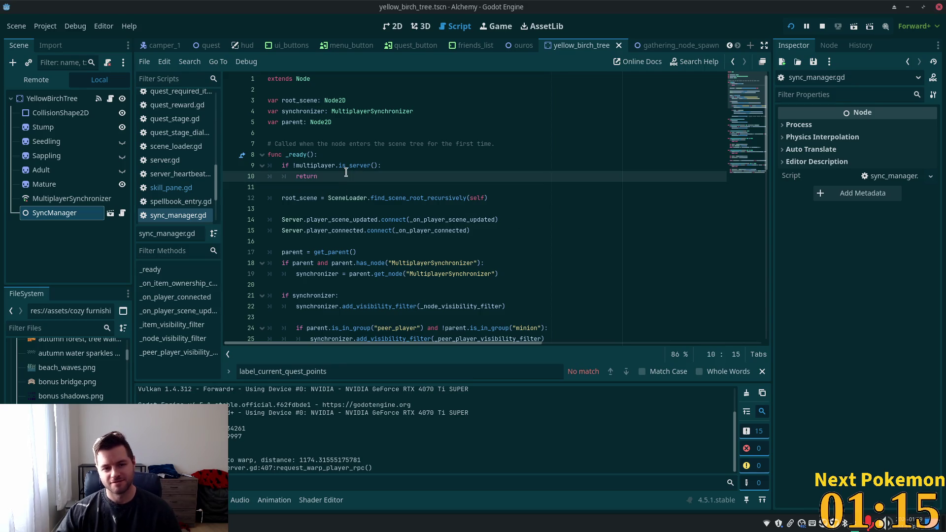
click(391, 191)
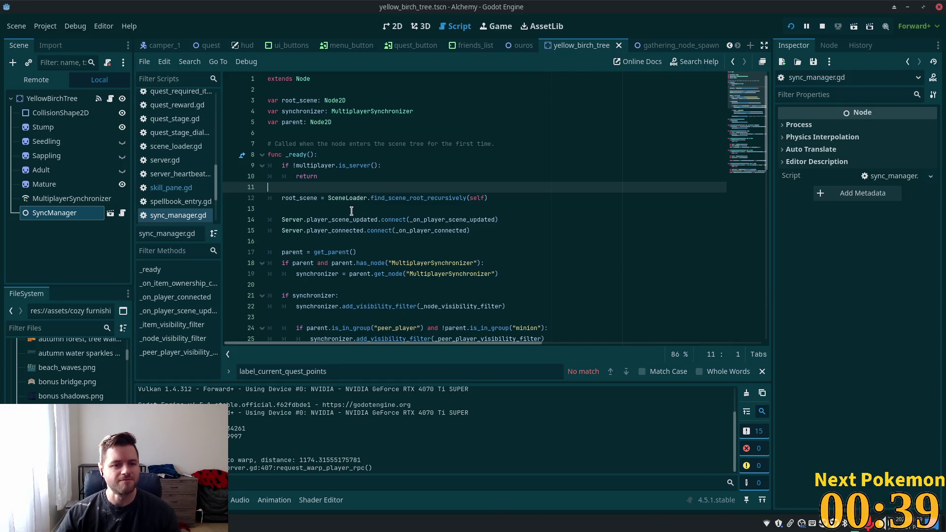
click(398, 218)
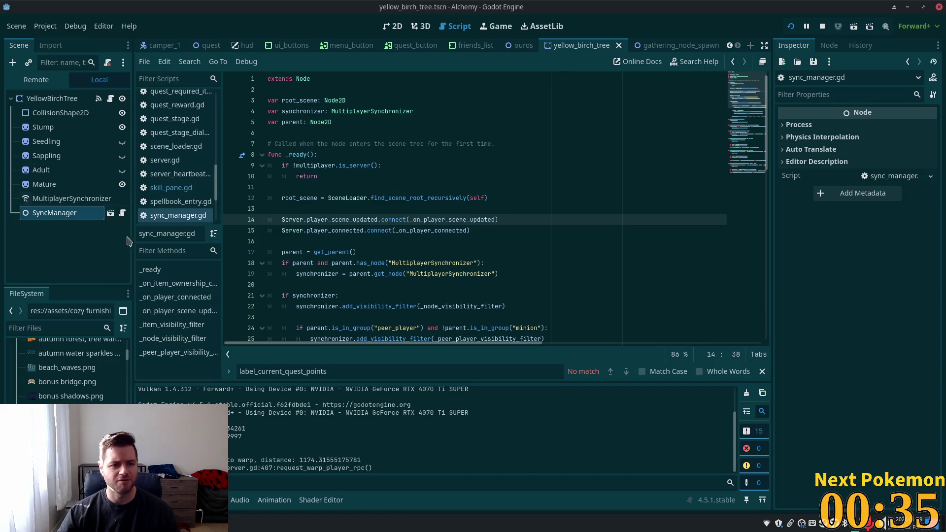
key(alt+Tab)
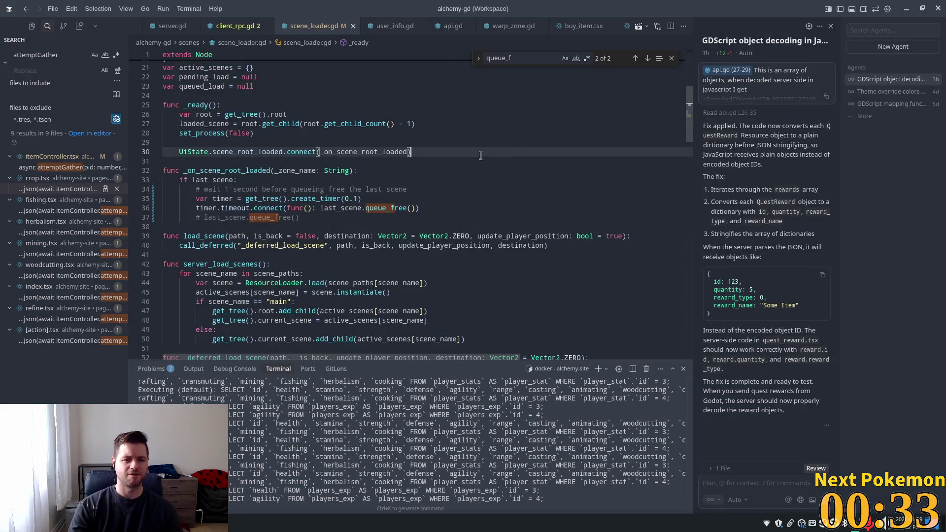
Close all open editor files and clear the attemptGather search query.
right_click(317, 24)
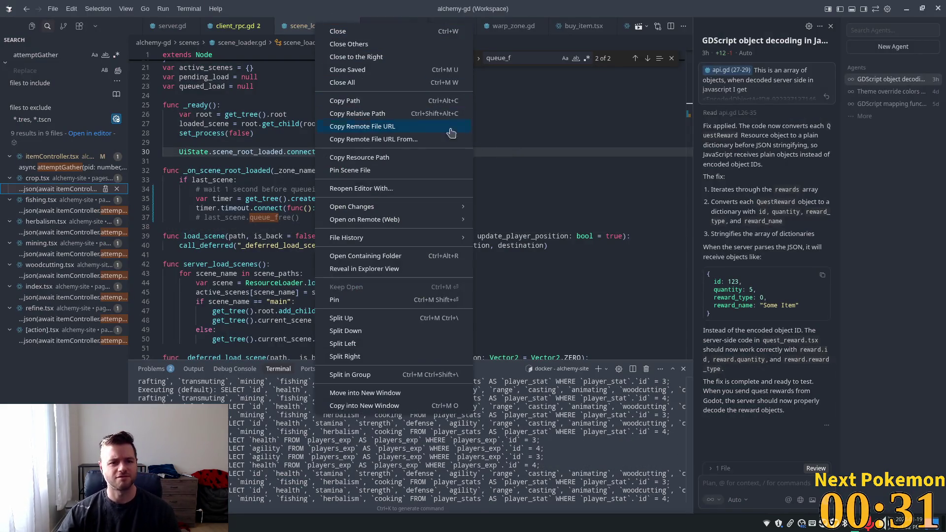
click(365, 82)
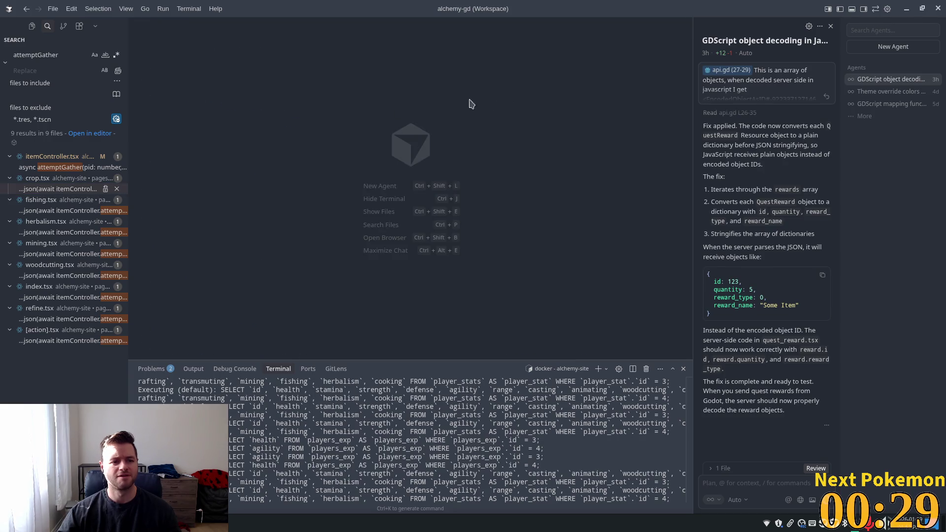
double_click(46, 52)
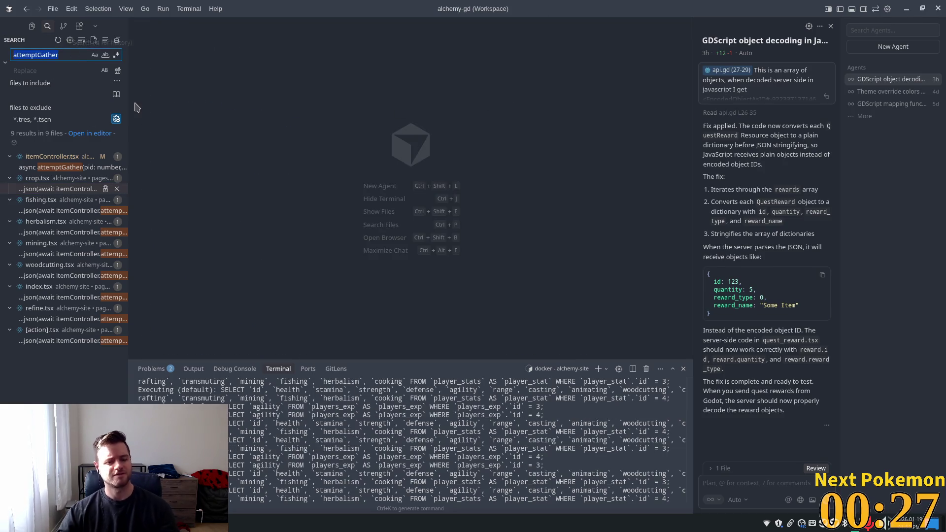
key(BackSpace)
Show the Explorer file tree and clear all agent chat conversations.
click(24, 25)
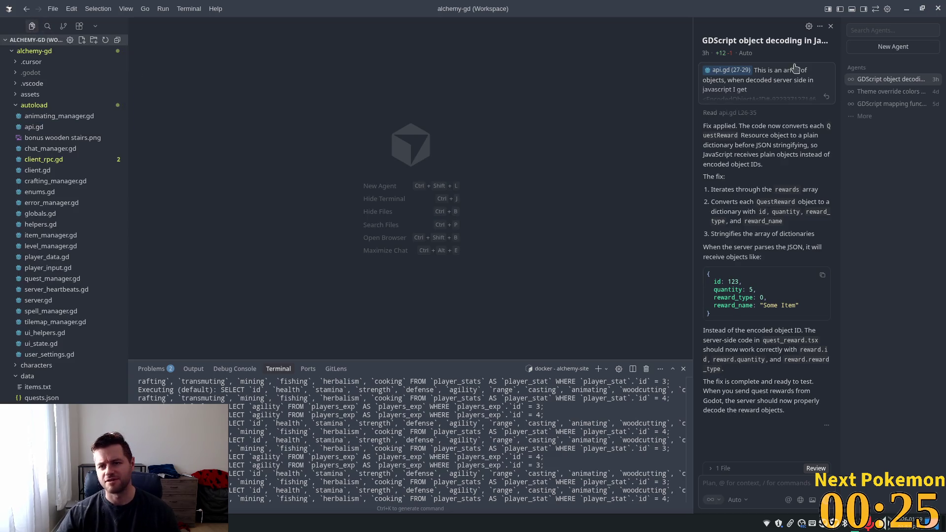
click(820, 26)
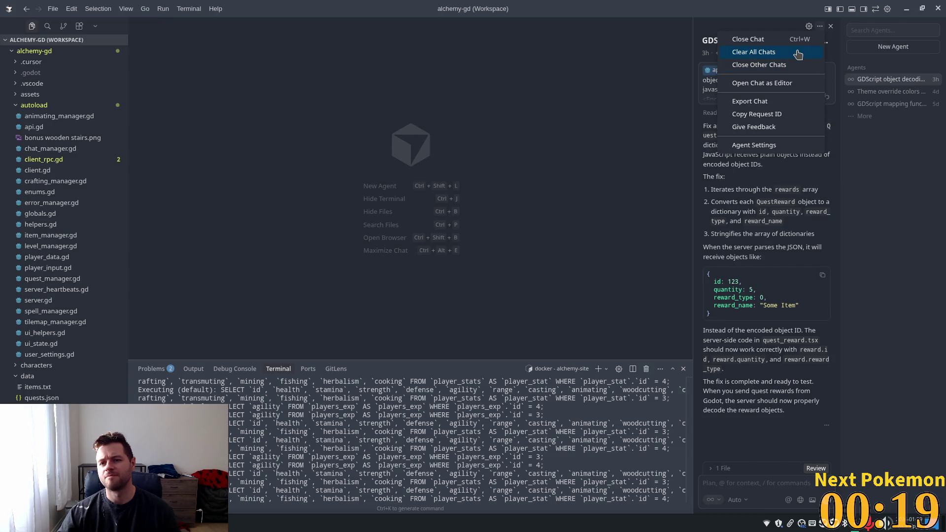
click(798, 53)
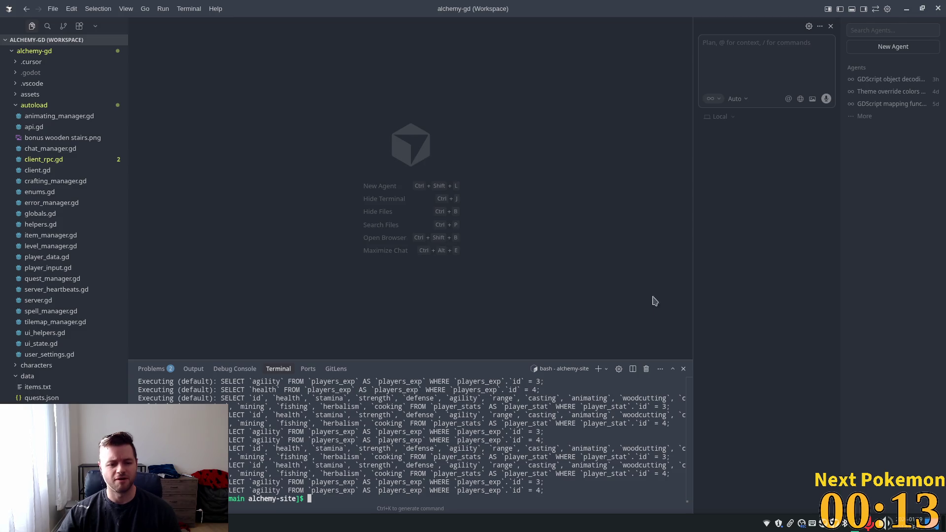
Shorten the bottom terminal panel, then switch to another application window.
drag(432, 361, 433, 397)
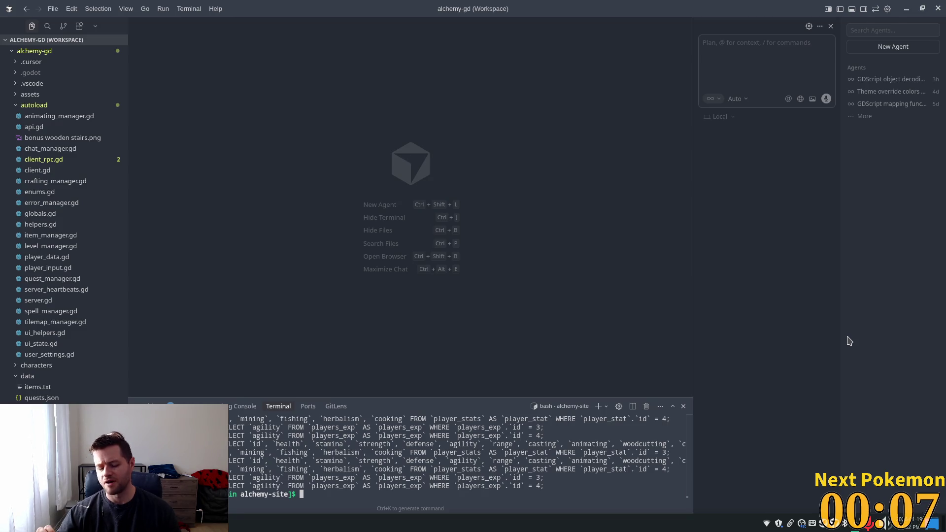
mouse_move(257, 523)
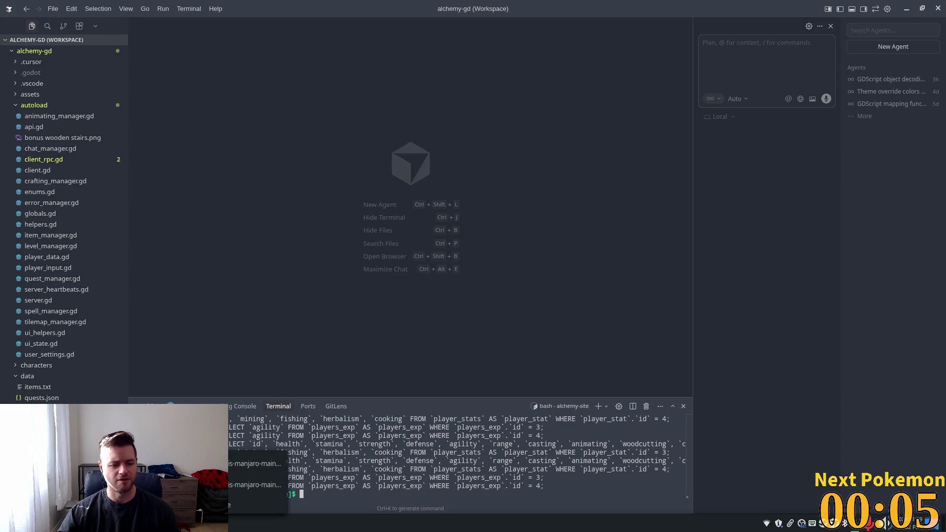
click(257, 485)
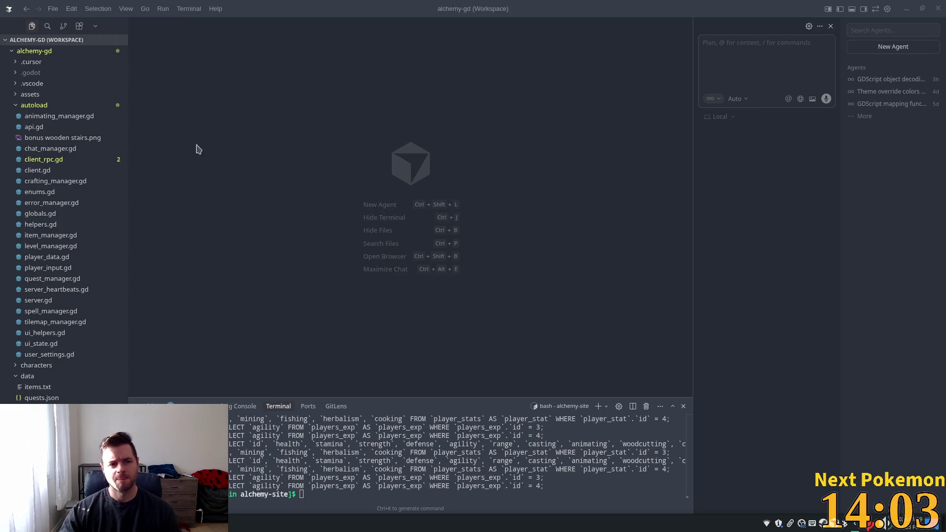
Open sync_manager.gd through Quick Open with 'sync' and place the caret on empty line 13.
click(746, 55)
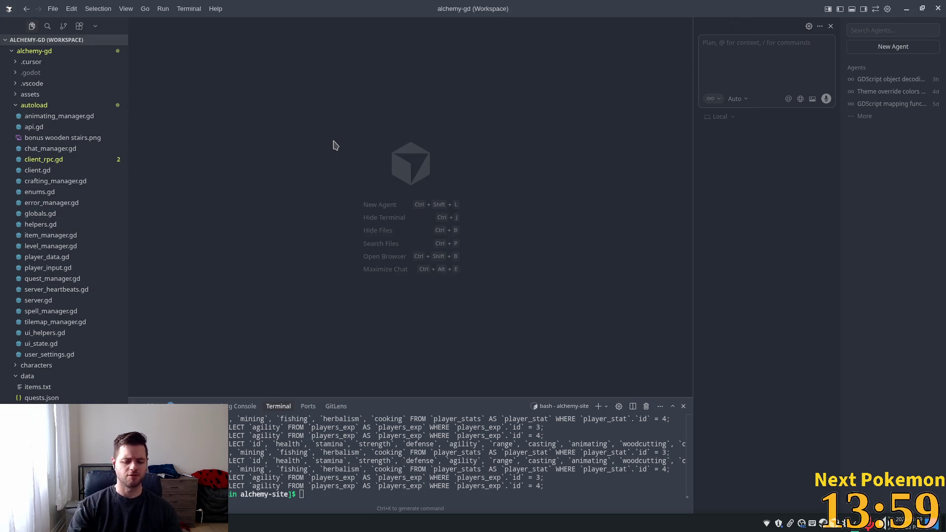
key(ctrl+p)
text(s)
text(q)
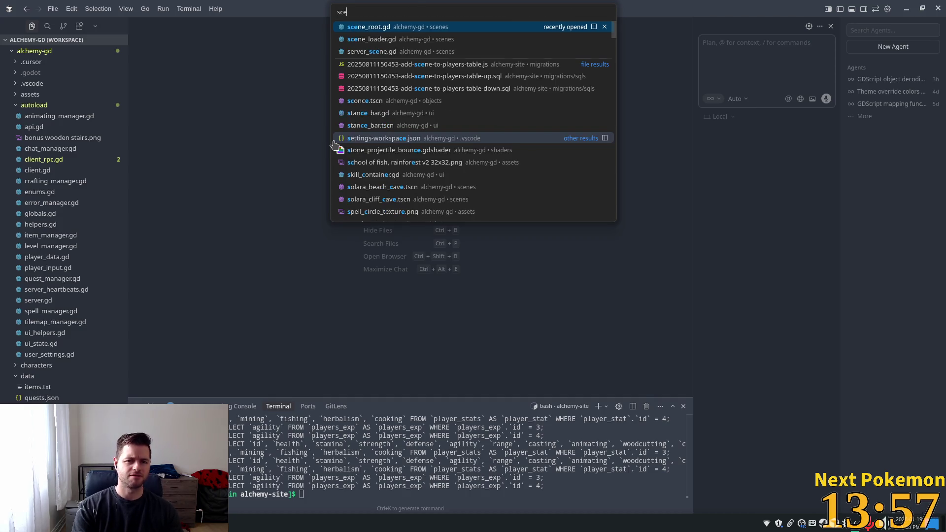
key(BackSpace)
key(BackSpace)
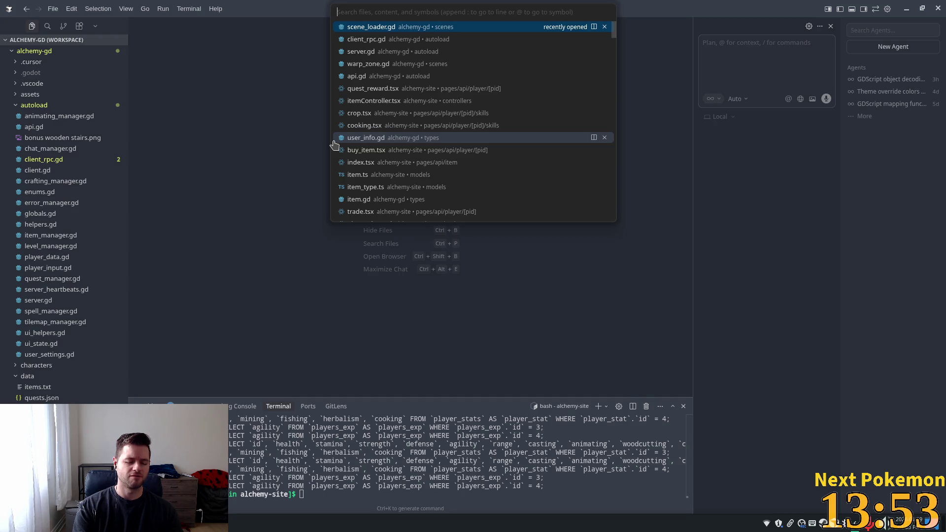
text(sync)
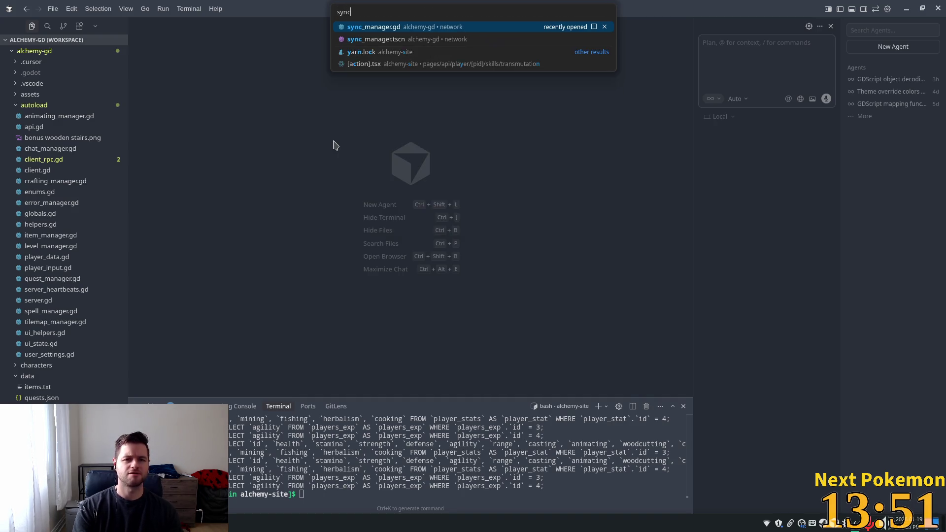
key(Return)
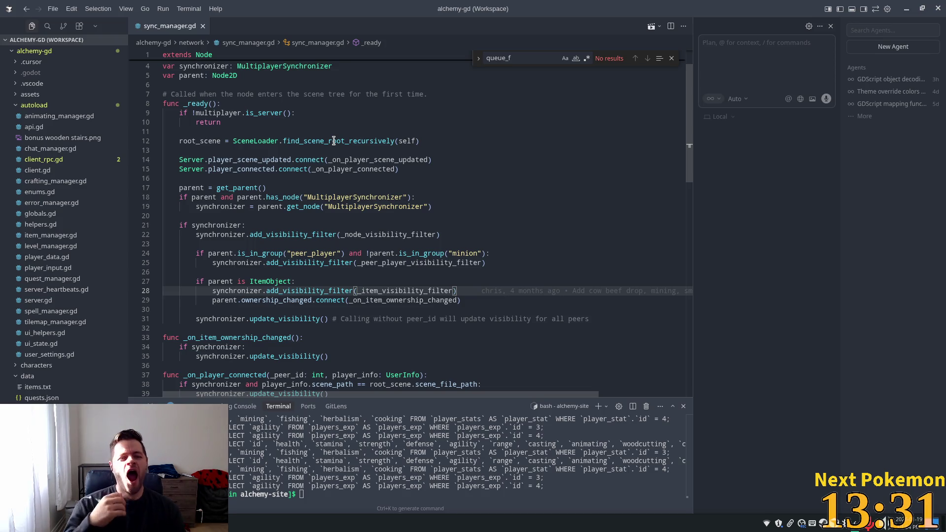
click(435, 123)
Start the agent prompt with 'On the server side, nodes with syncmanager attached have their'.
click(442, 151)
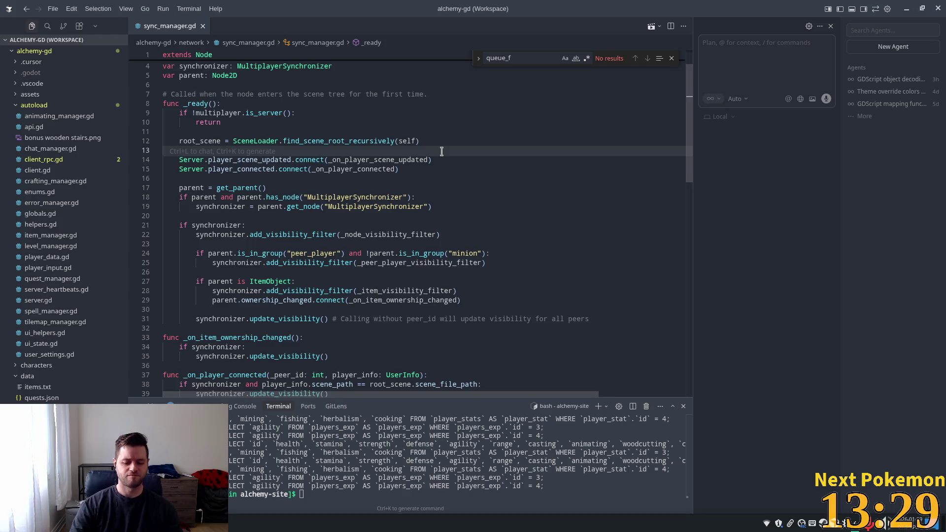
key(ctrl+l)
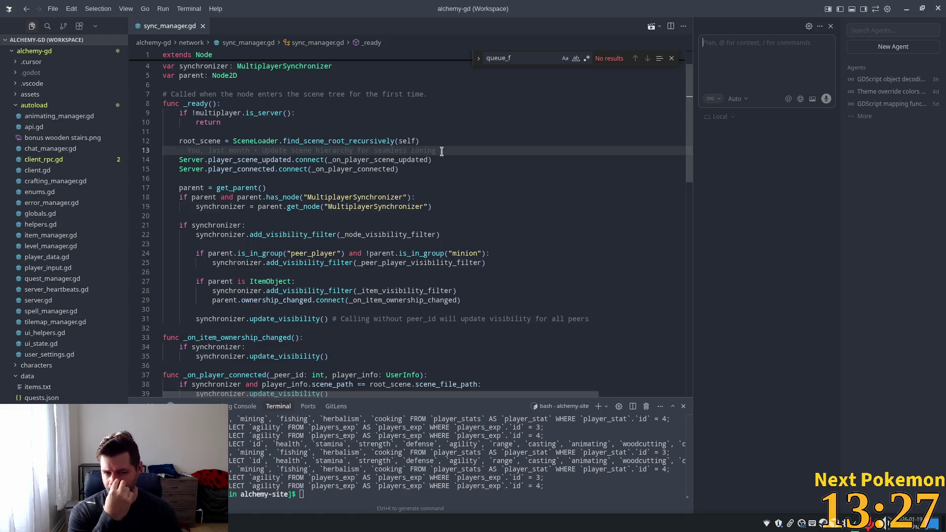
text(On the )
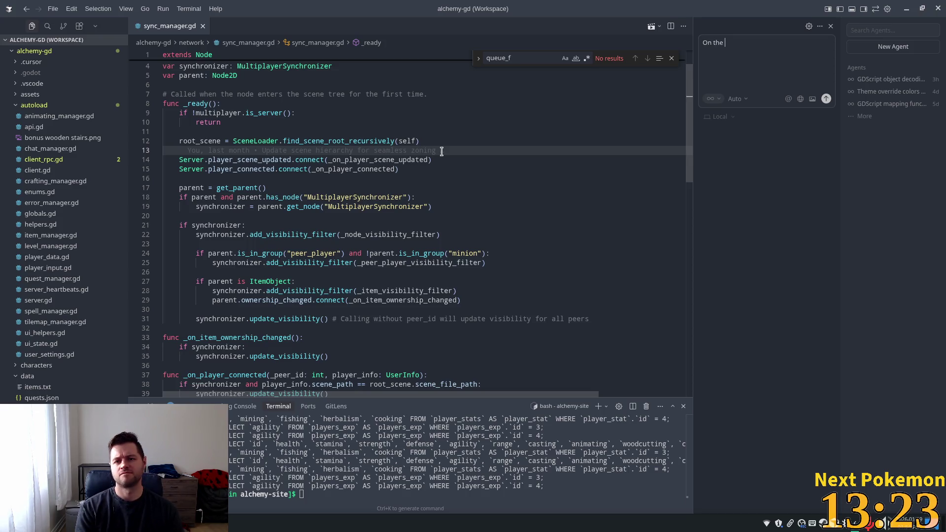
text(server s)
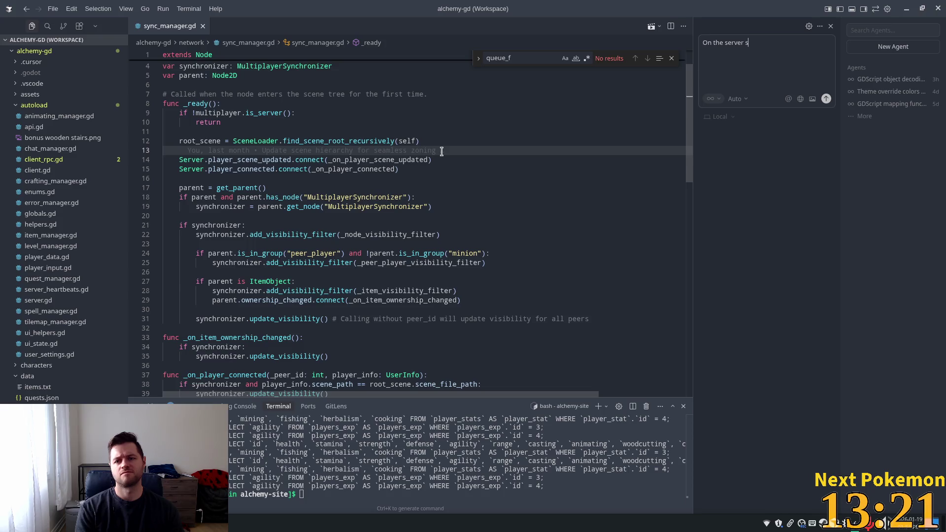
text(ide, )
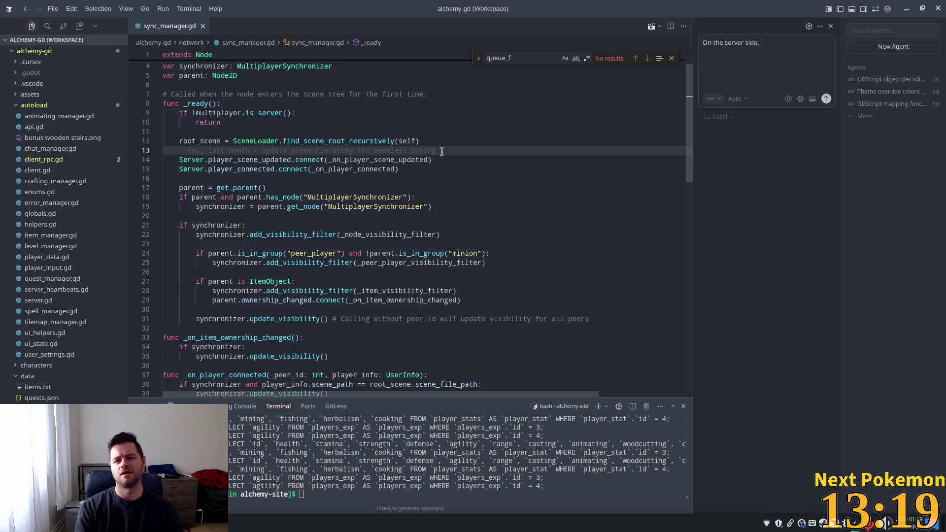
text(nodes with )
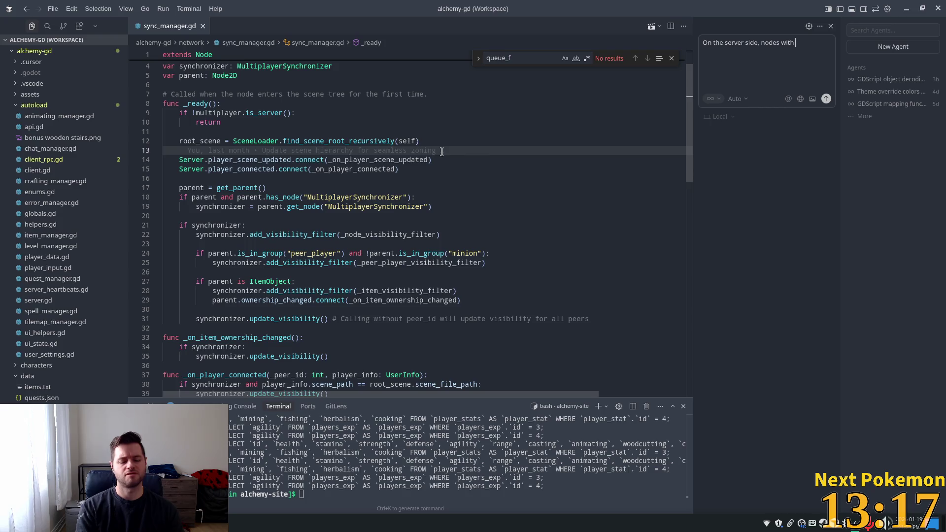
text(syncmanager attache)
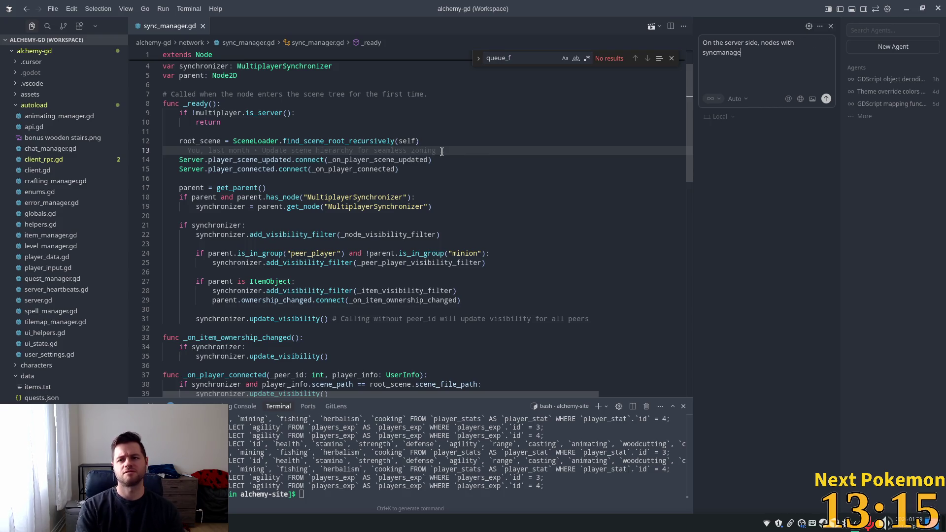
text(d have they)
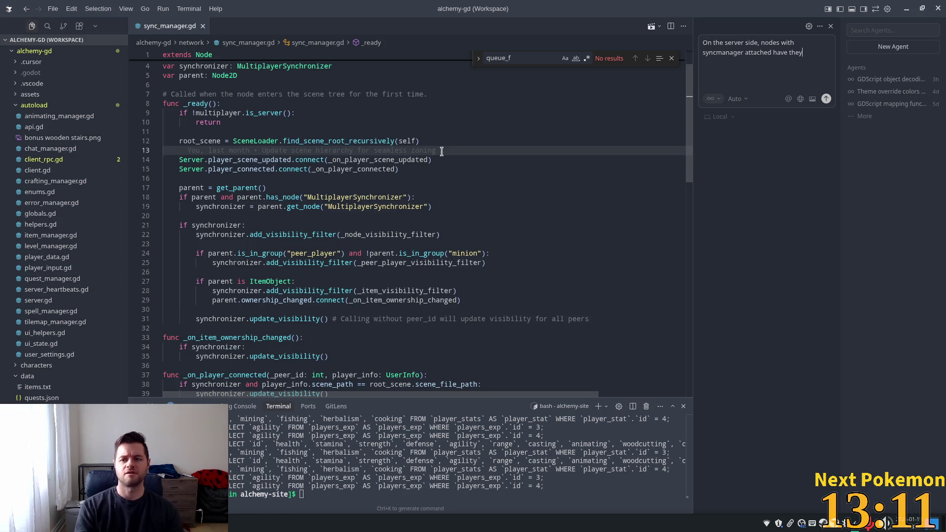
key(BackSpace)
text(o)
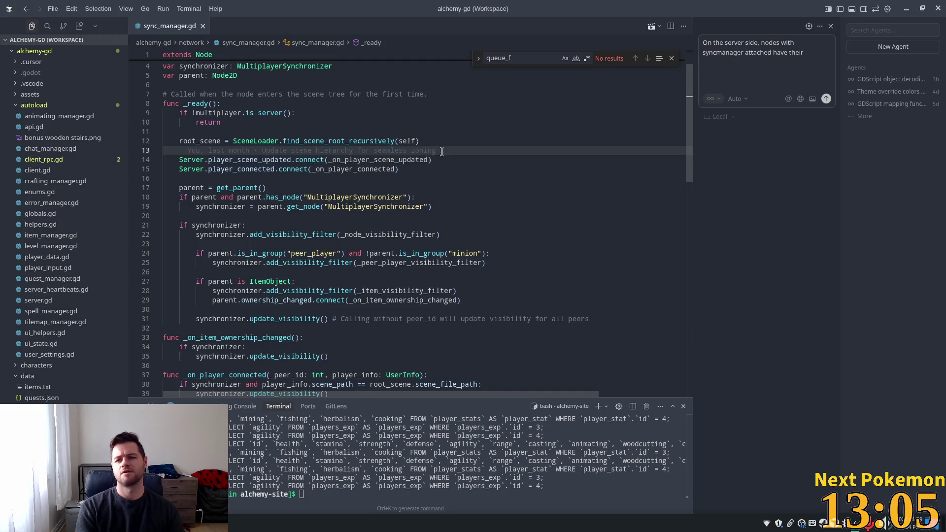
Continue the prompt with 'properties synchronized based on whether or not', rewording along the way.
text(synchron)
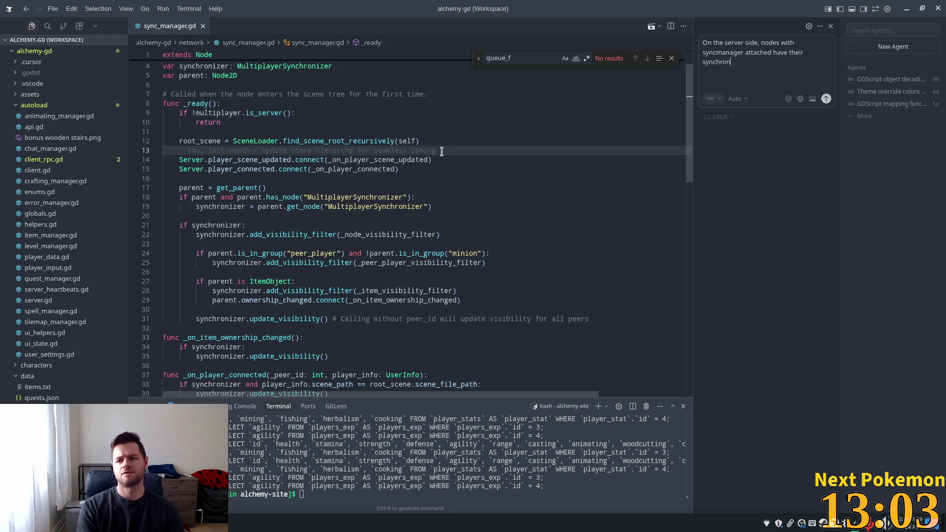
text(ized )
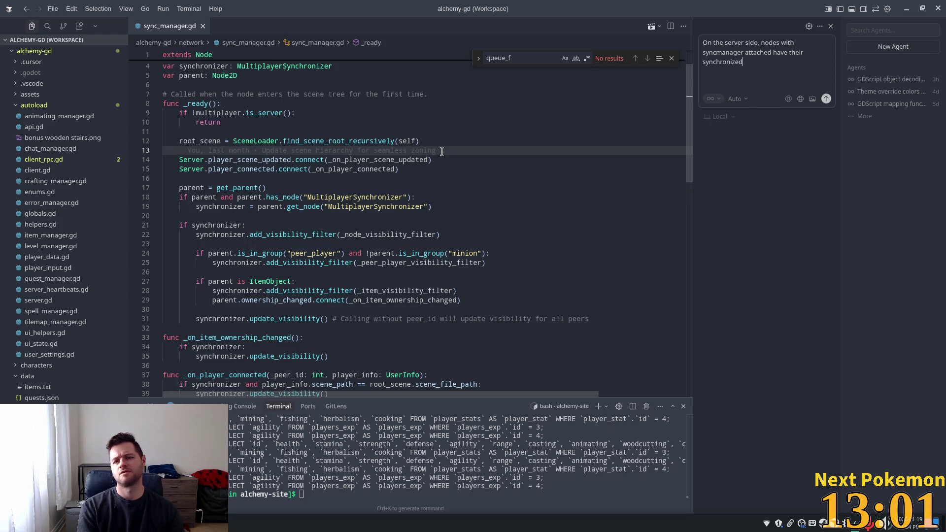
text(proper)
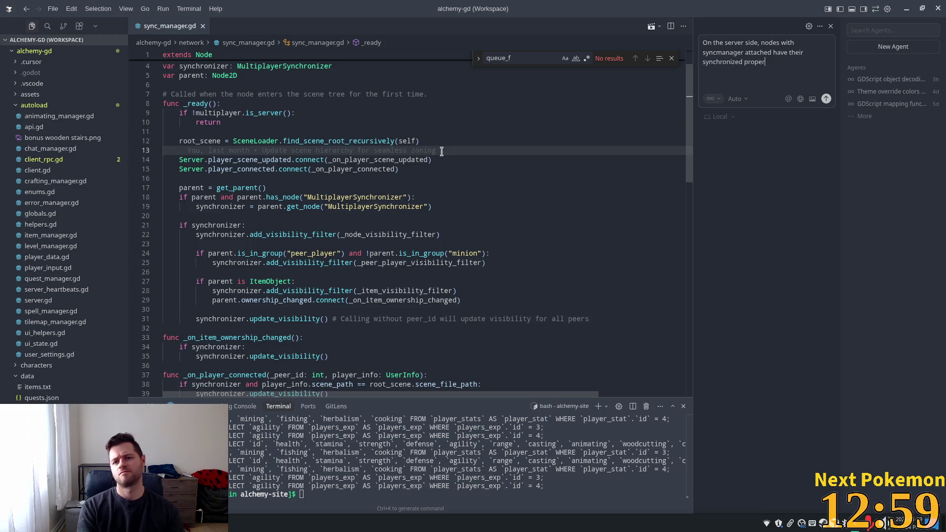
key(BackSpace)
key(BackSpace)
key(BackSpace)
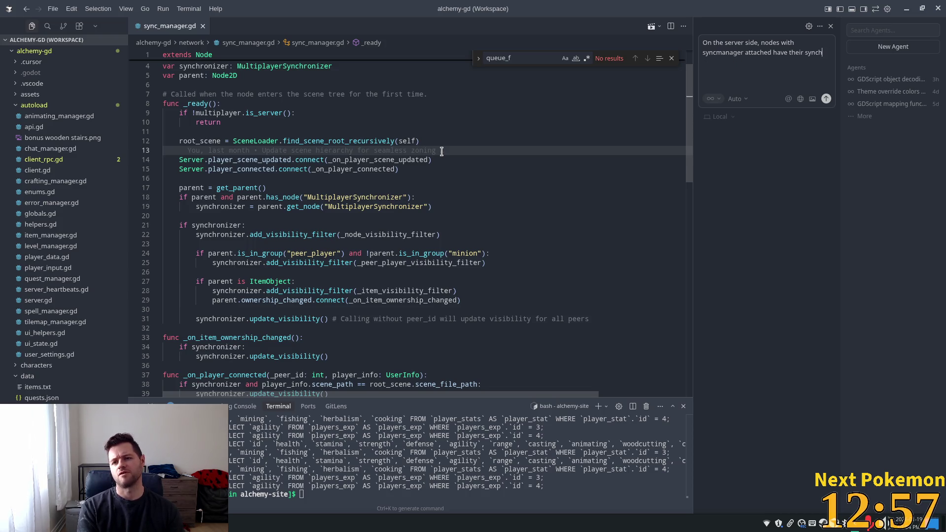
key(BackSpace)
key(BackSpace)
text(proper)
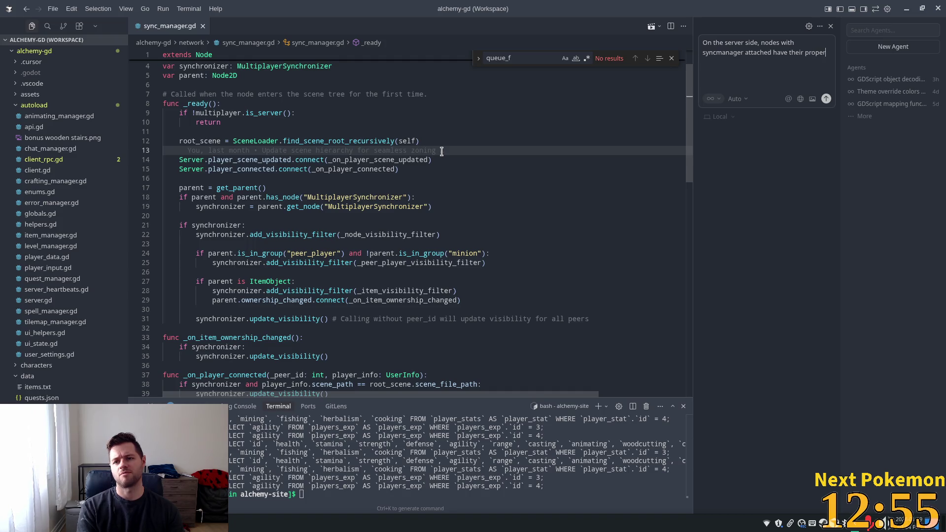
text(ties sync)
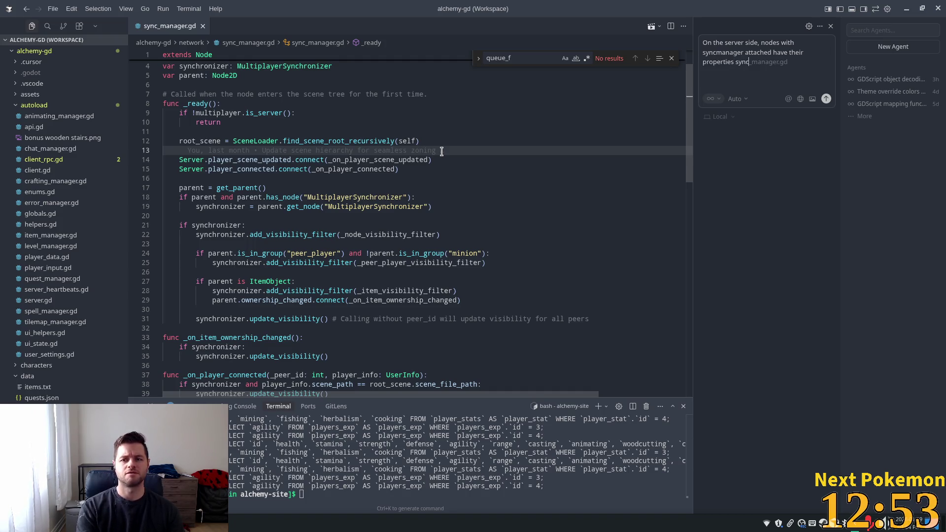
text(hronized bas)
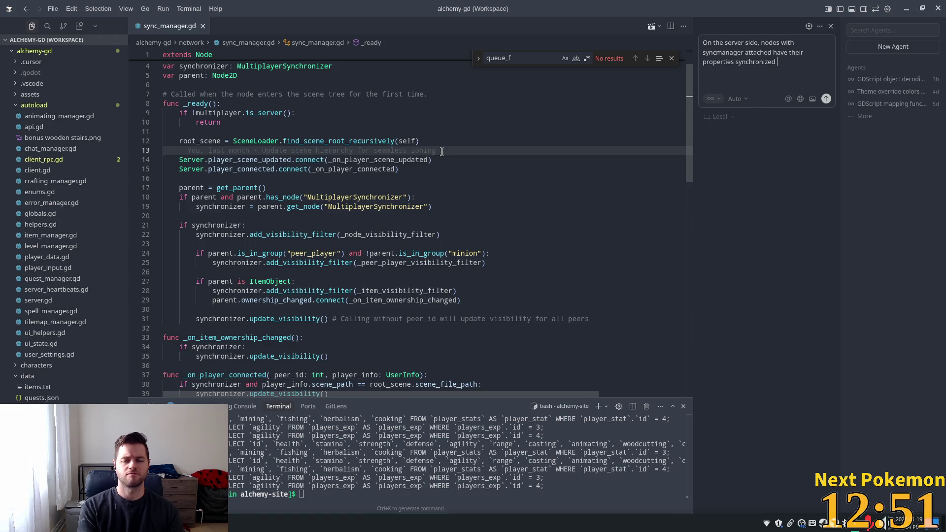
text(ed on )
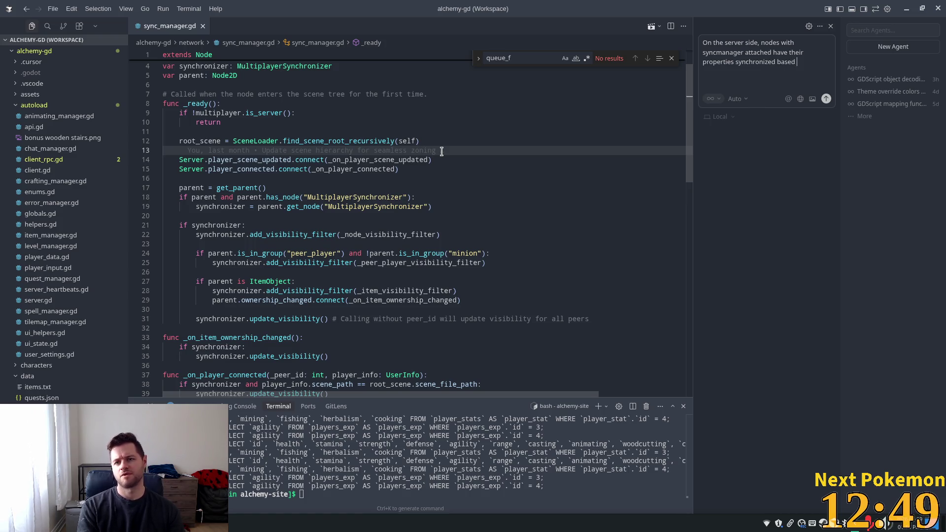
text(whether or not)
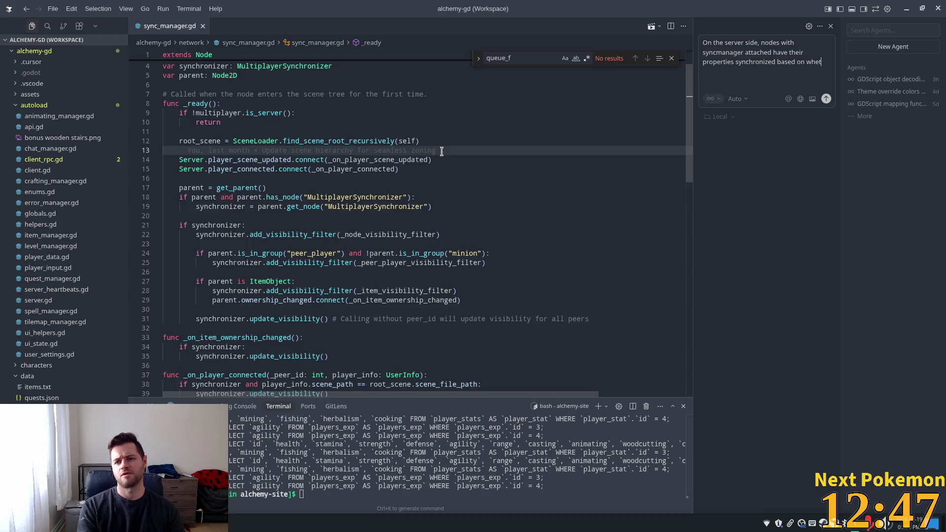
text( they)
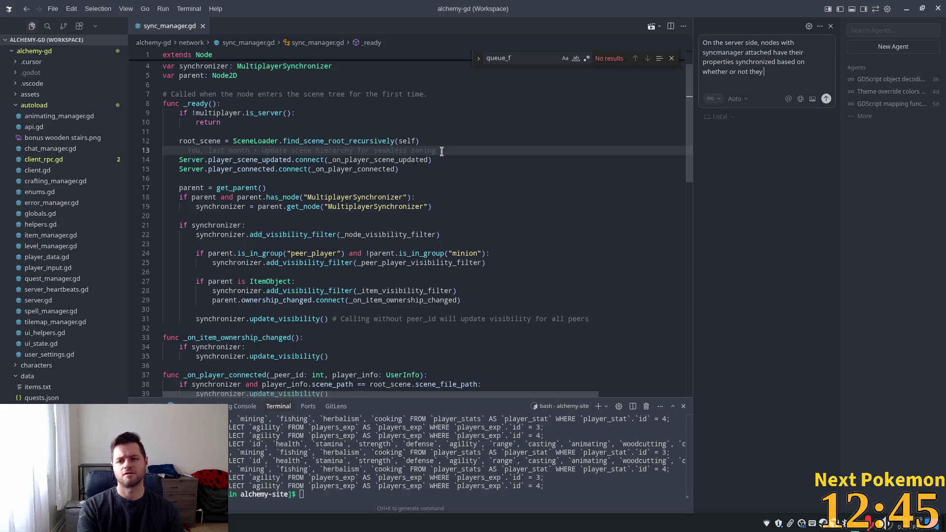
key(BackSpace)
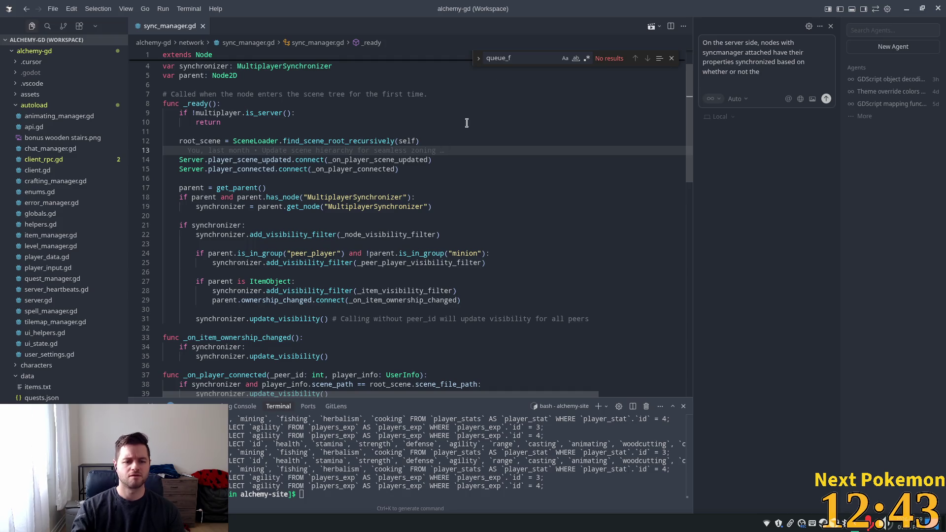
scroll(302, 163, down, 7)
Review the draft question and trim its unfinished ending to reword it.
scroll(303, 172, down, 1)
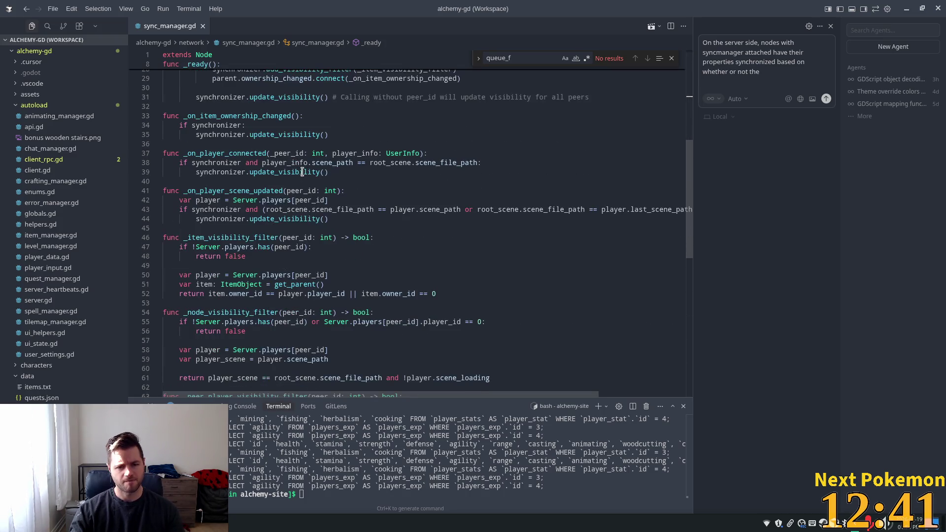
mouse_move(302, 172)
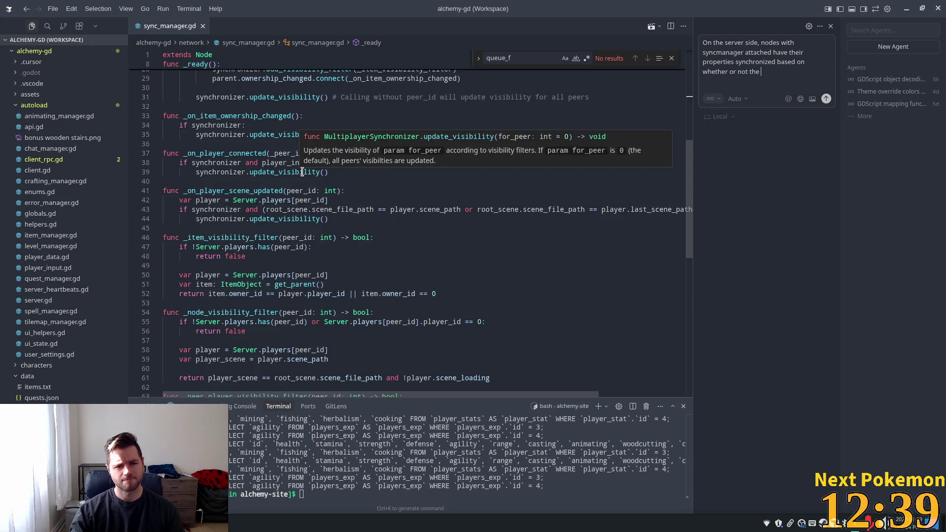
scroll(302, 172, down, 4)
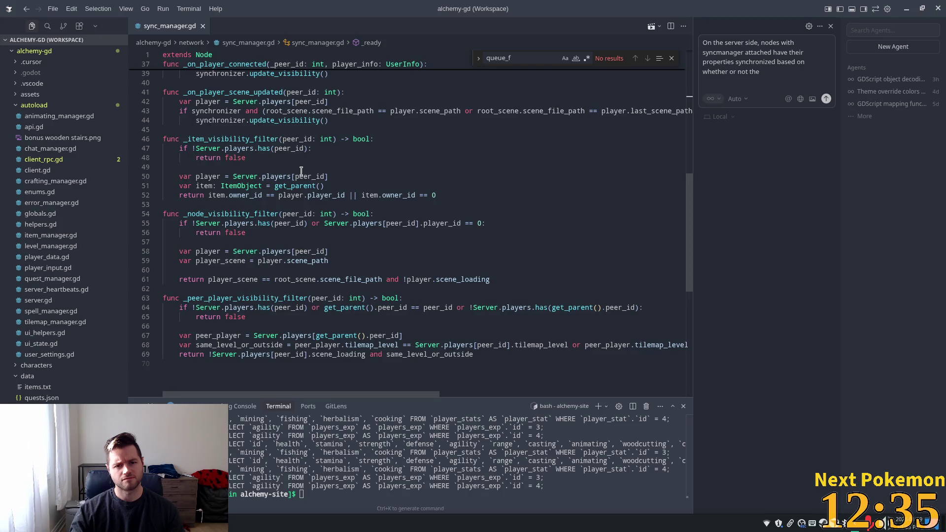
scroll(316, 160, up, 4)
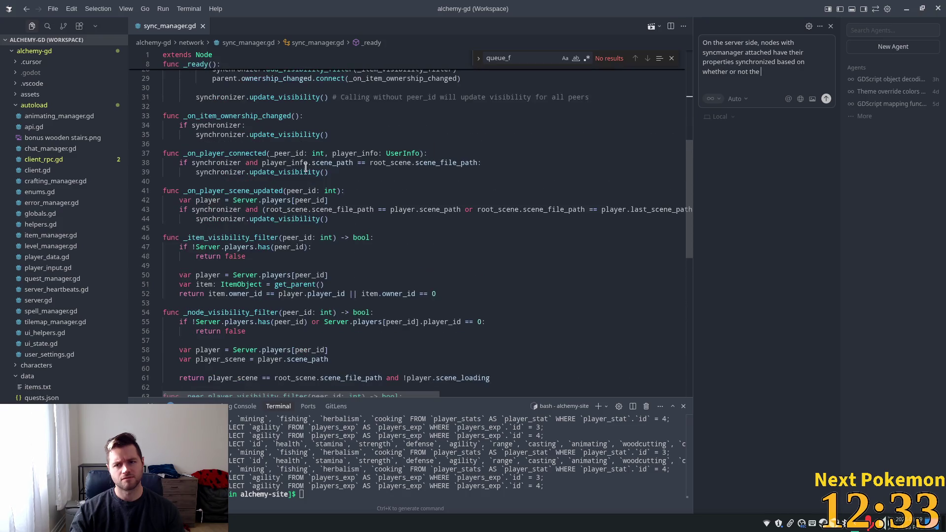
key(BackSpace)
key(BackSpace)
key(BackSpace)
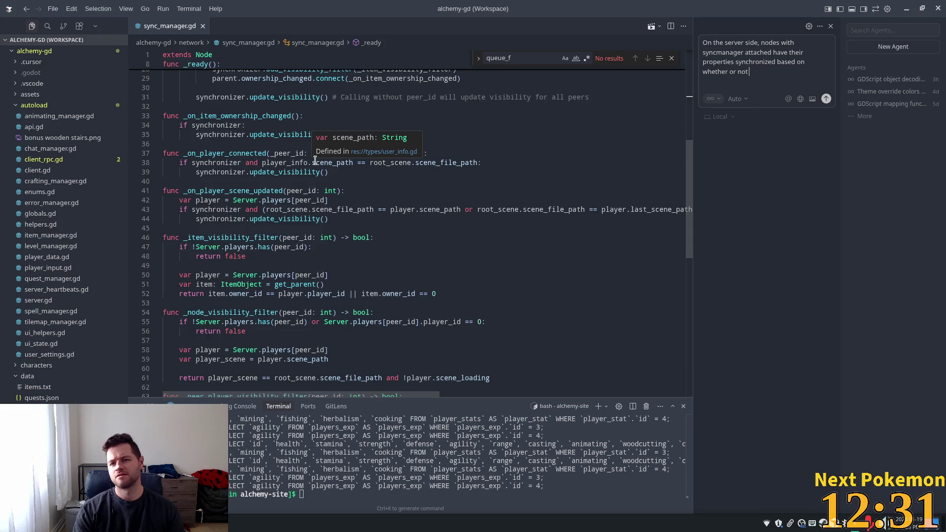
key(BackSpace)
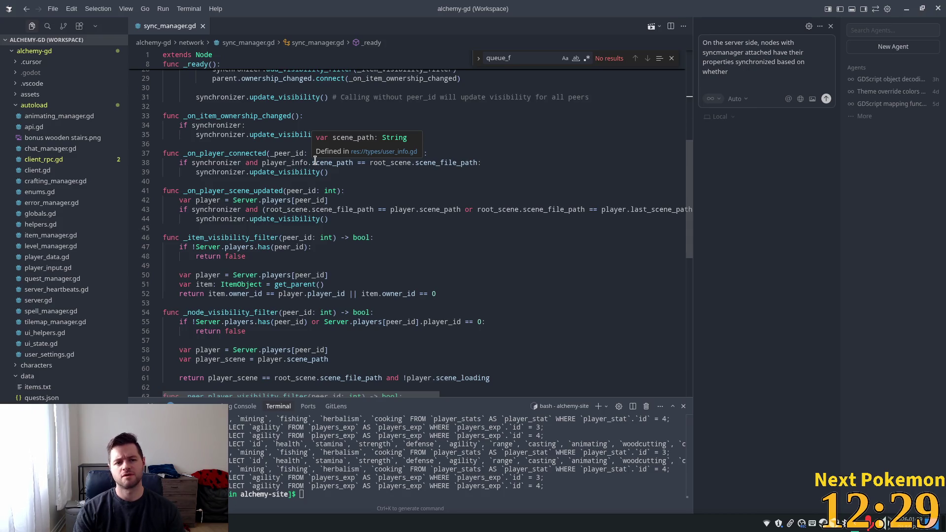
key(BackSpace)
key(BackSpace)
key(BackSpace)
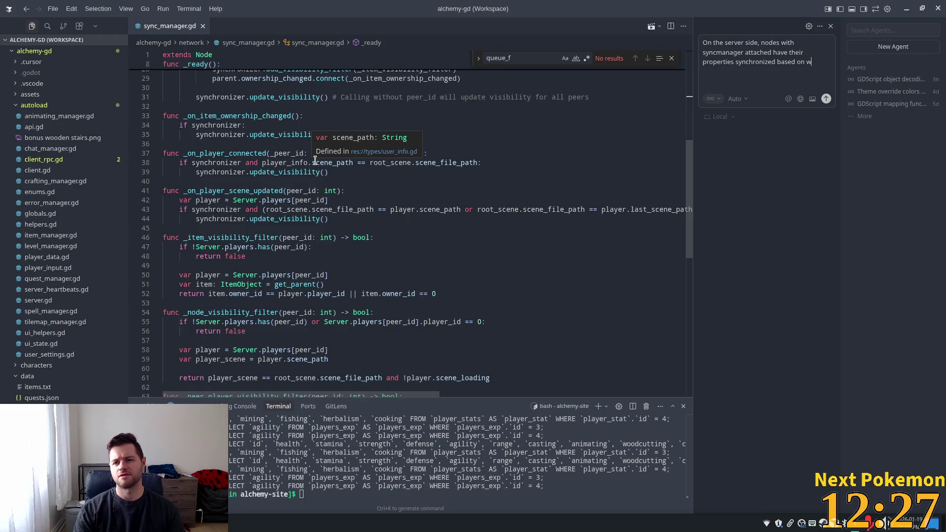
Ask whether the client can tell if properties are synched once server visibility is false, and send it.
text(the visibi)
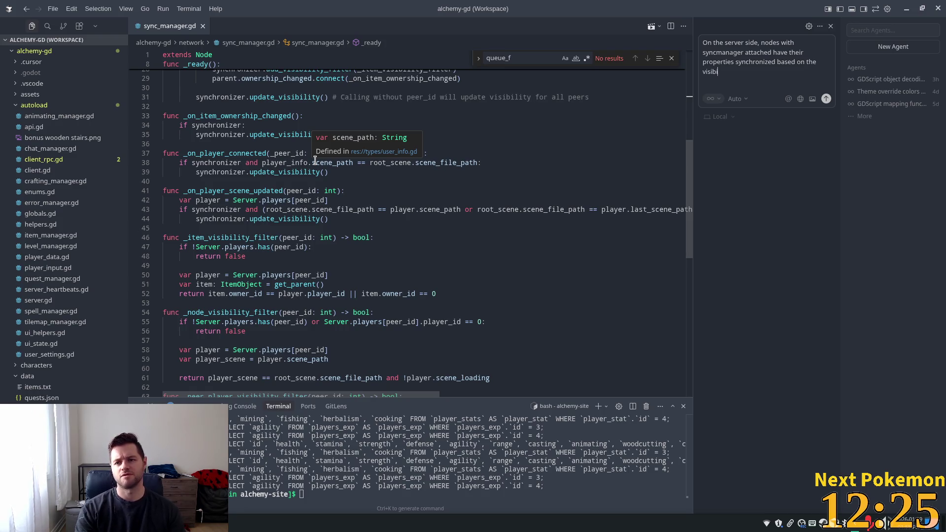
text(lity)
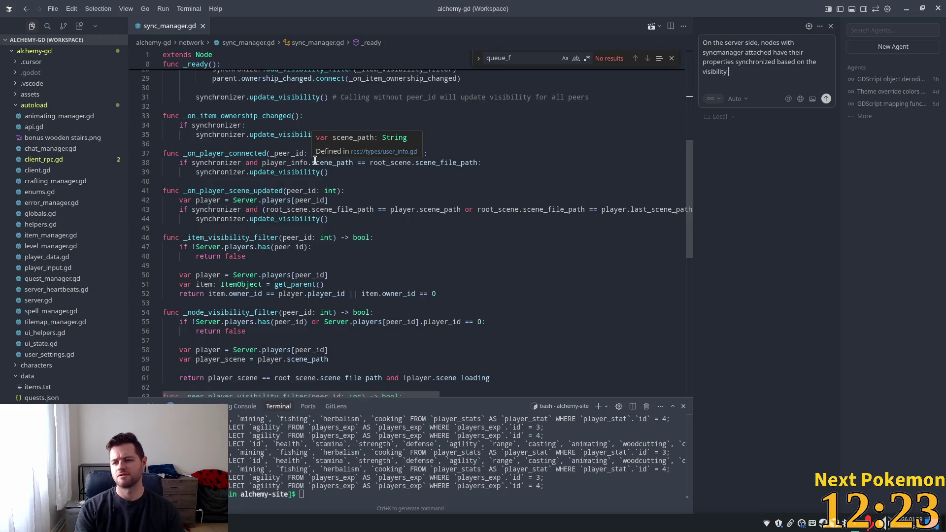
key(BackSpace)
key(BackSpace)
text(ilters.)
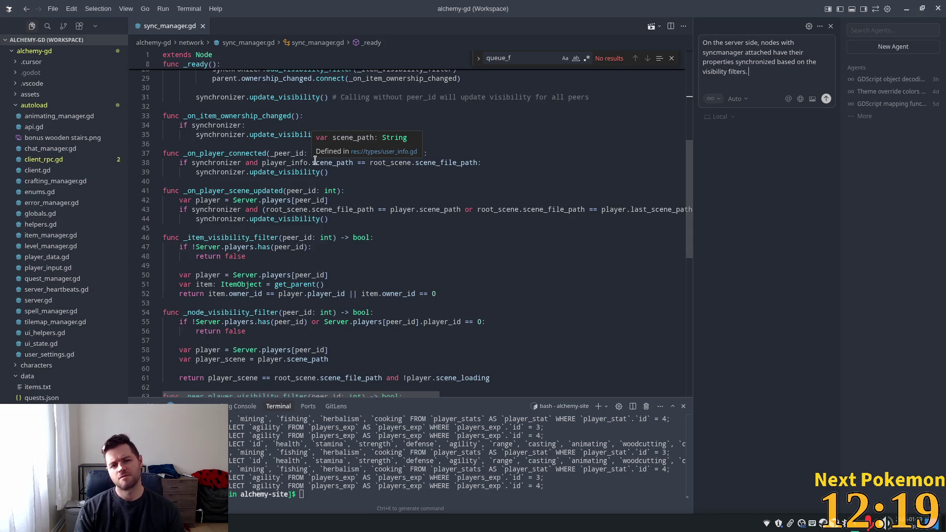
text( I)
text(here )
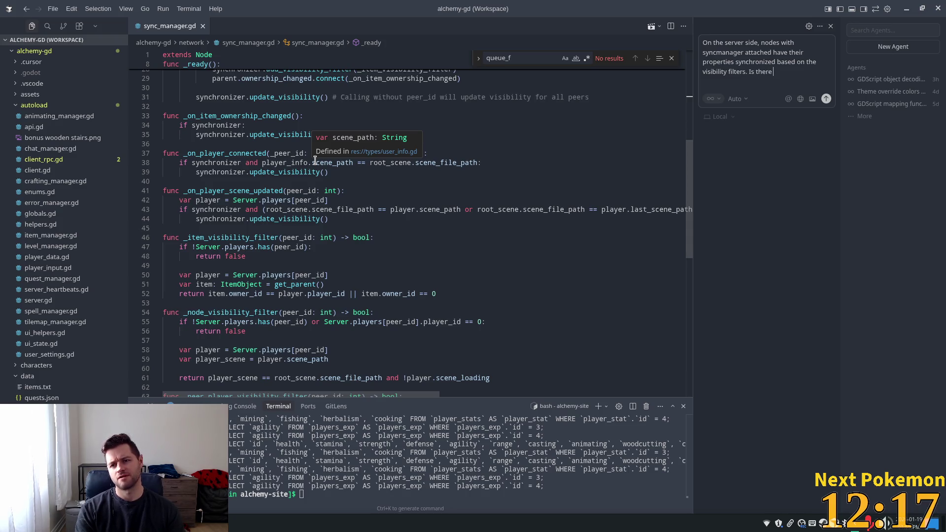
text(w)
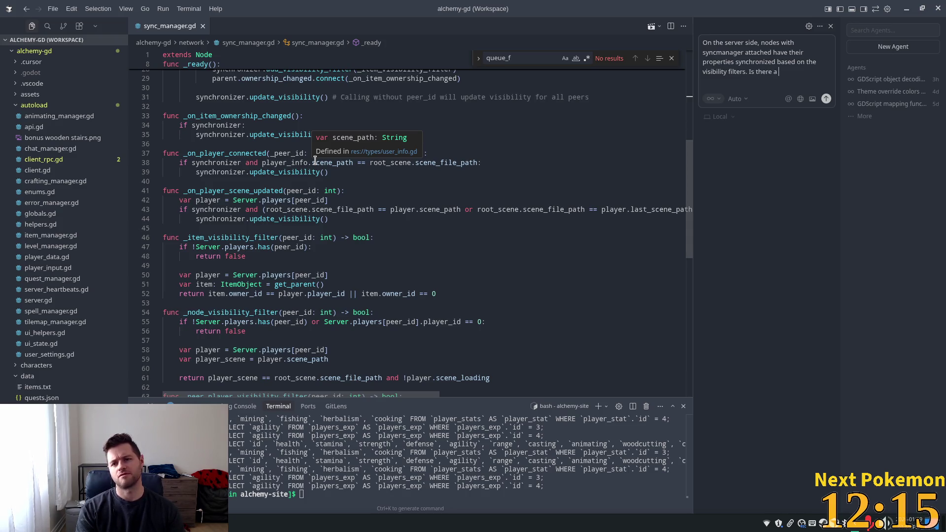
text(whay to)
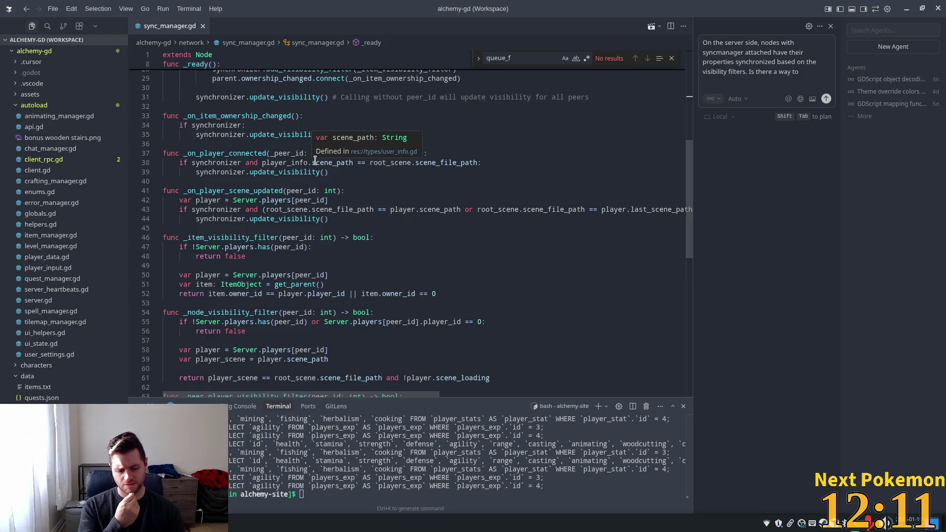
text(termine wh)
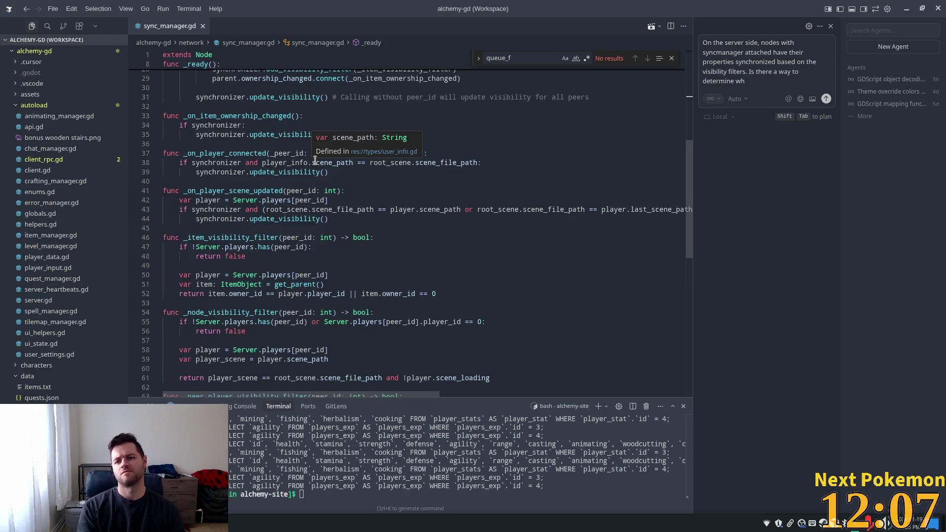
key(BackSpace)
key(BackSpace)
key(BackSpace)
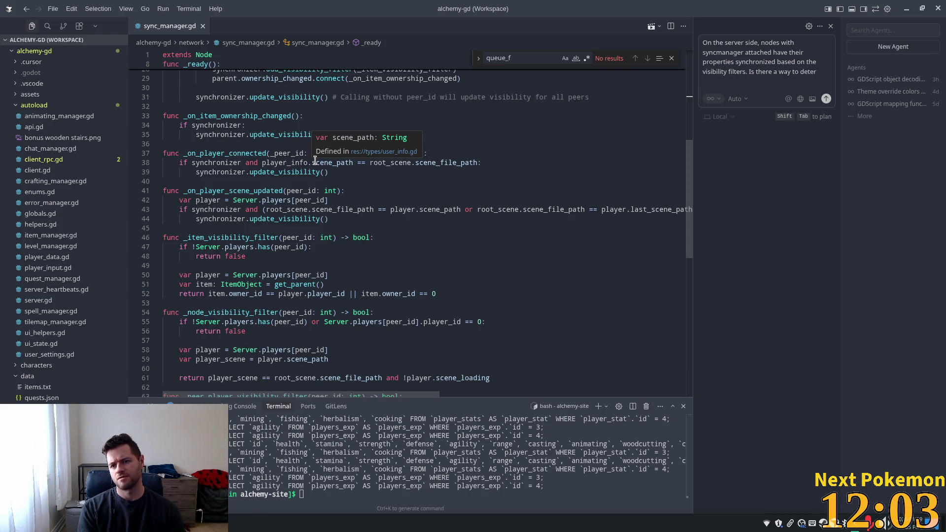
text(nub)
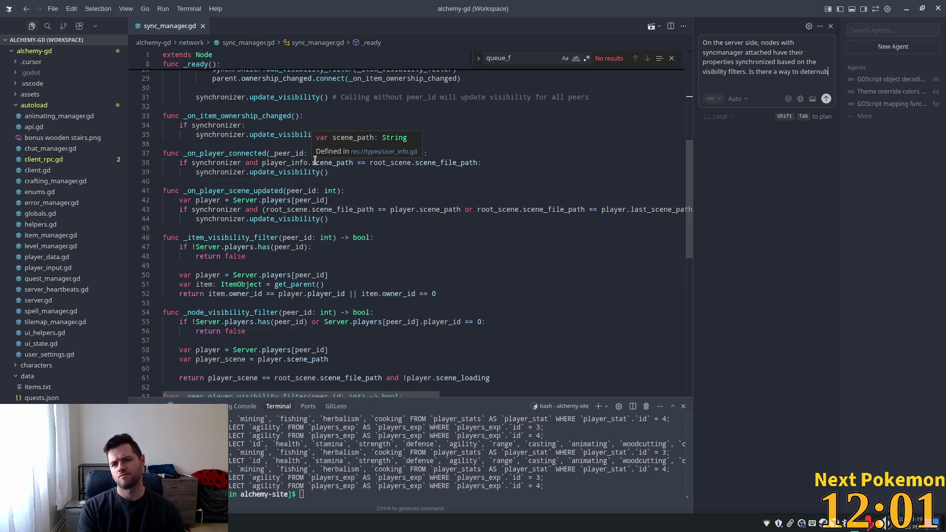
key(BackSpace)
key(BackSpace)
key(BackSpace)
text(mine)
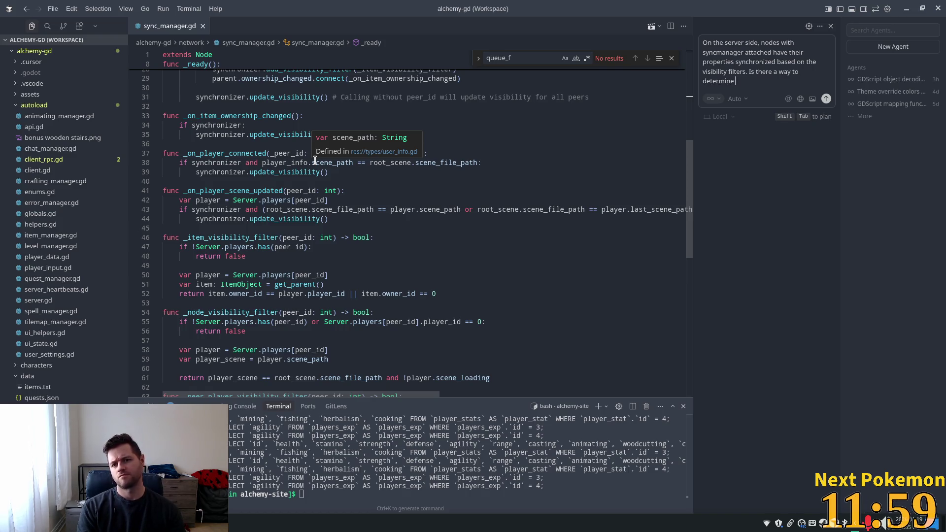
text( if proper)
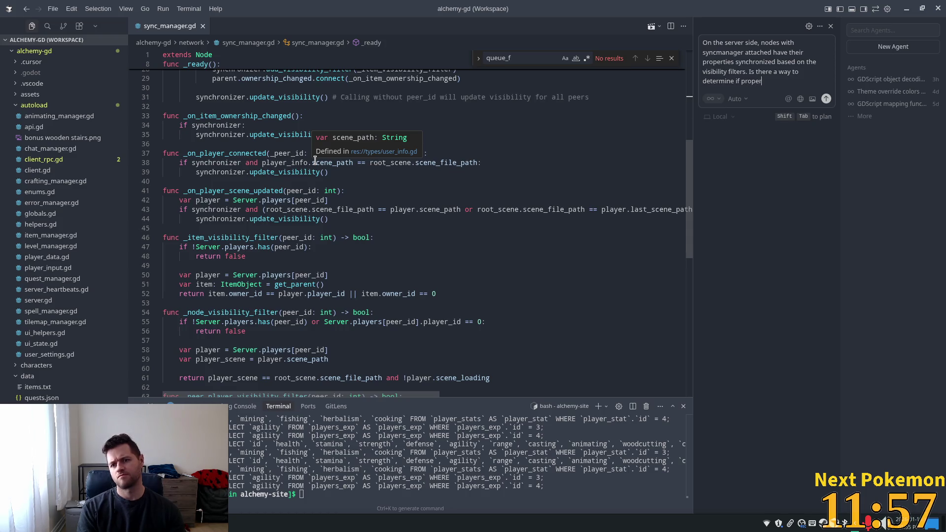
text(ties are being )
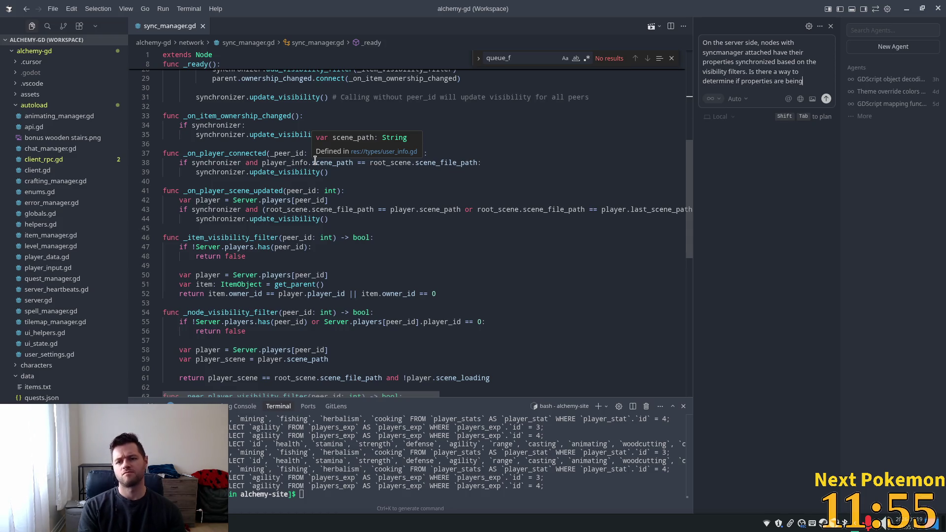
text(synched)
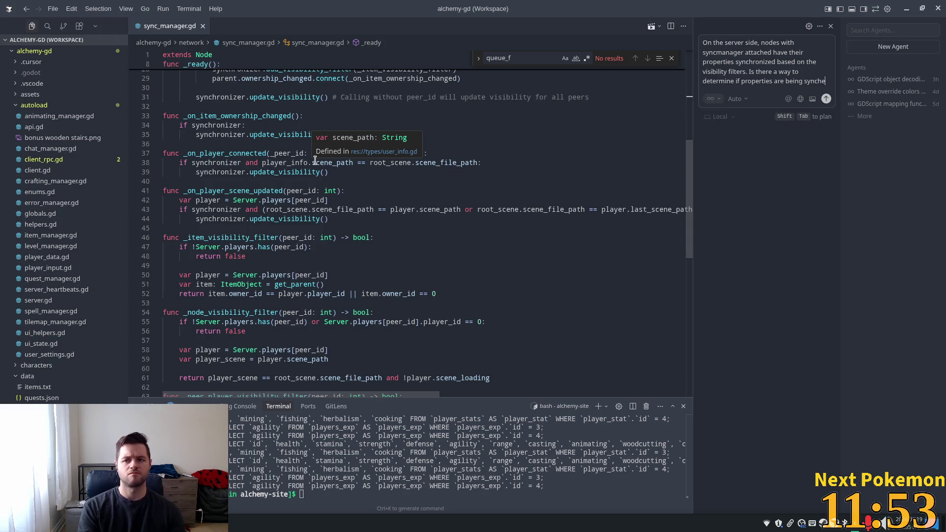
text( or not)
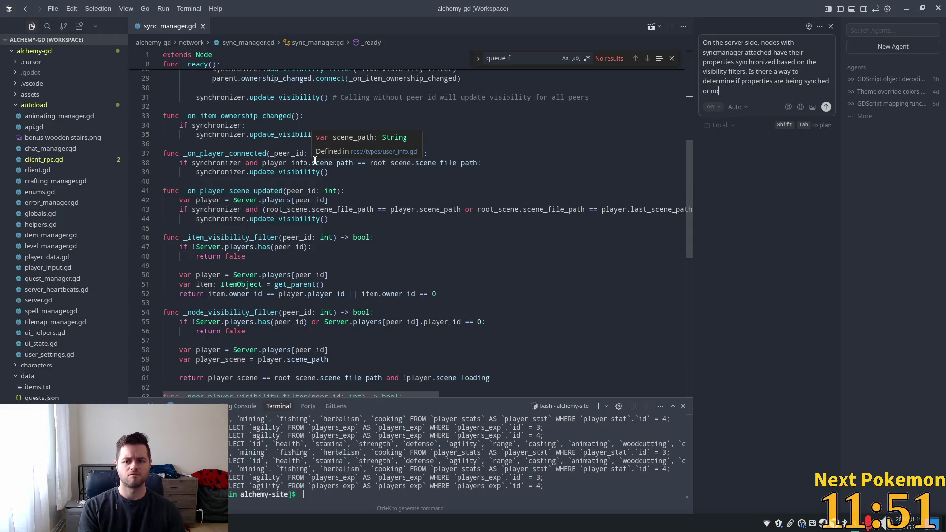
text( fr)
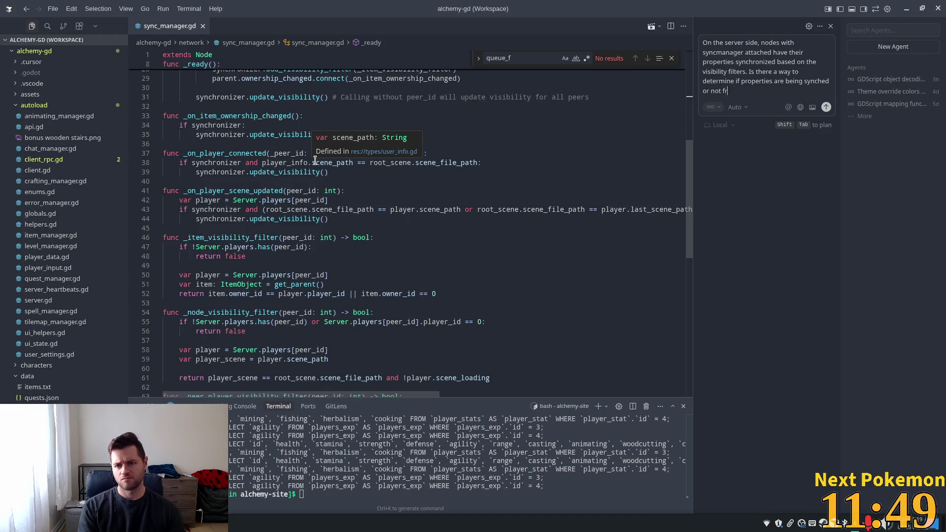
text(om the client)
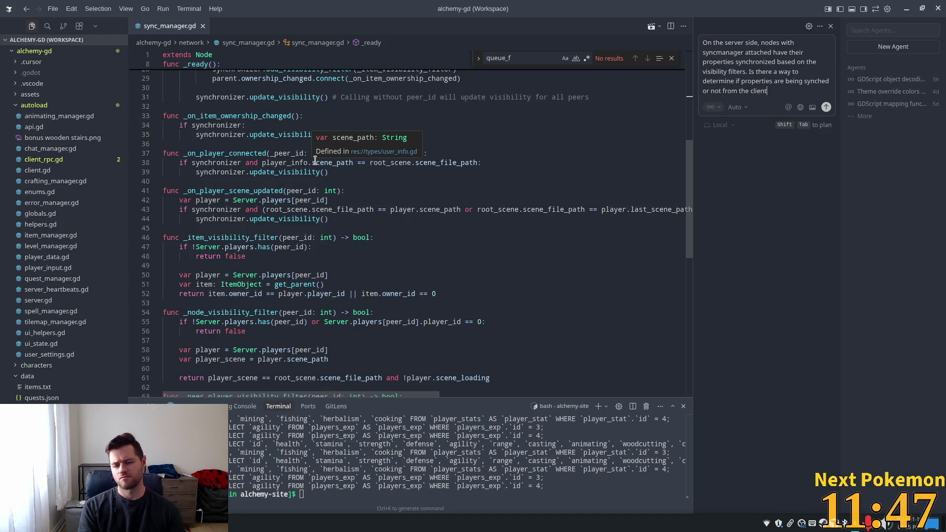
text( side whe)
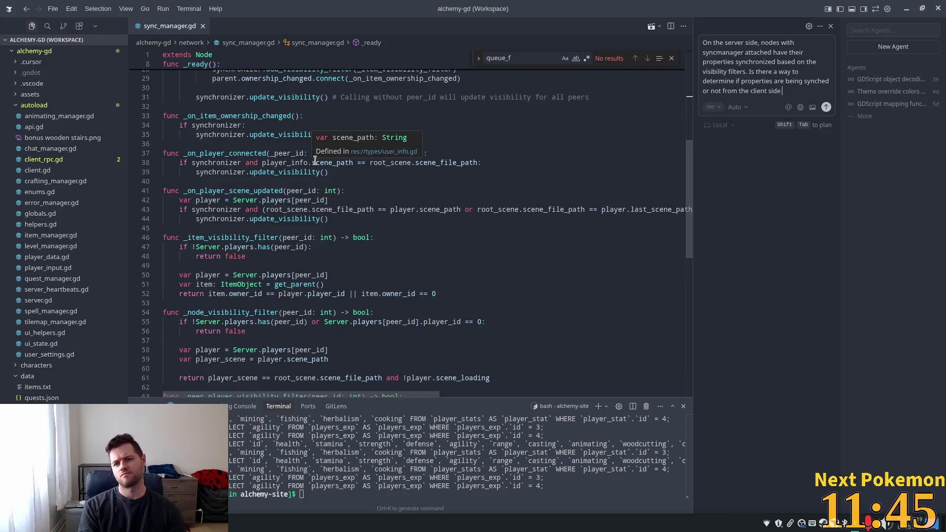
text(n the)
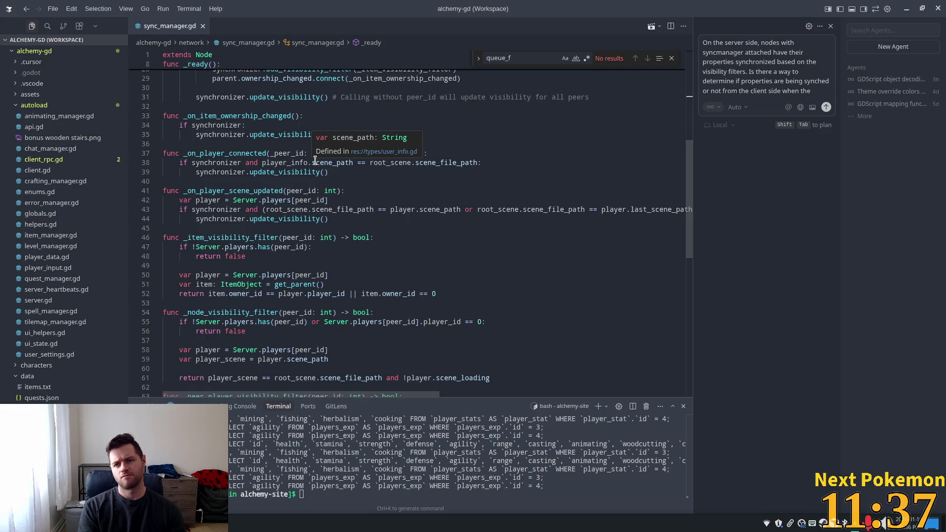
text( visility)
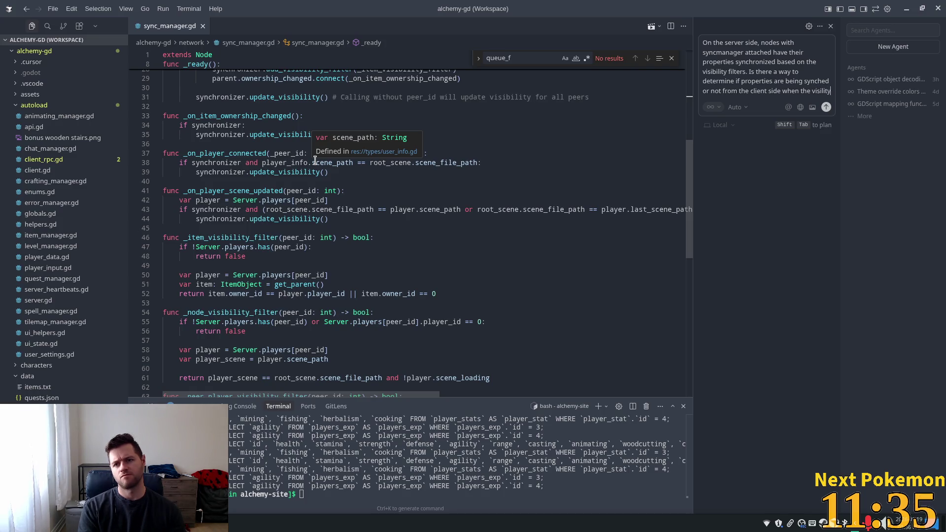
text( has b)
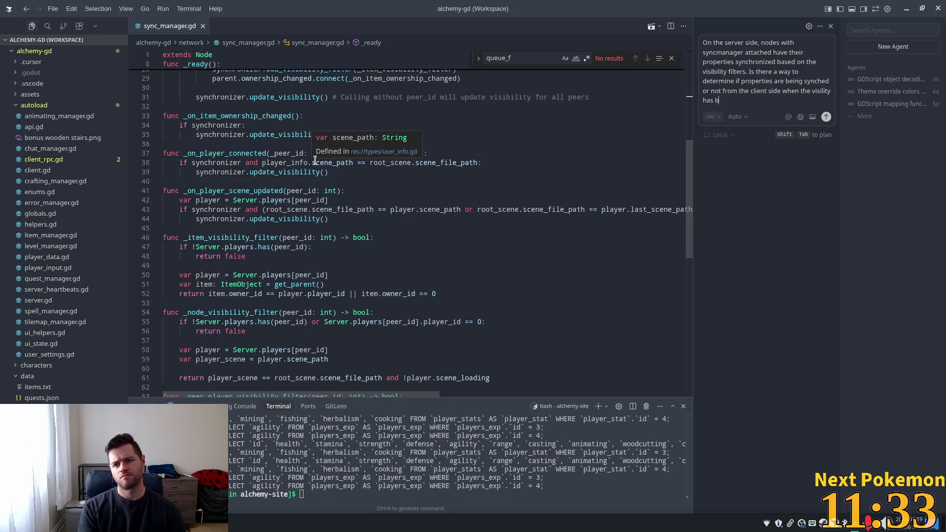
text(een set to )
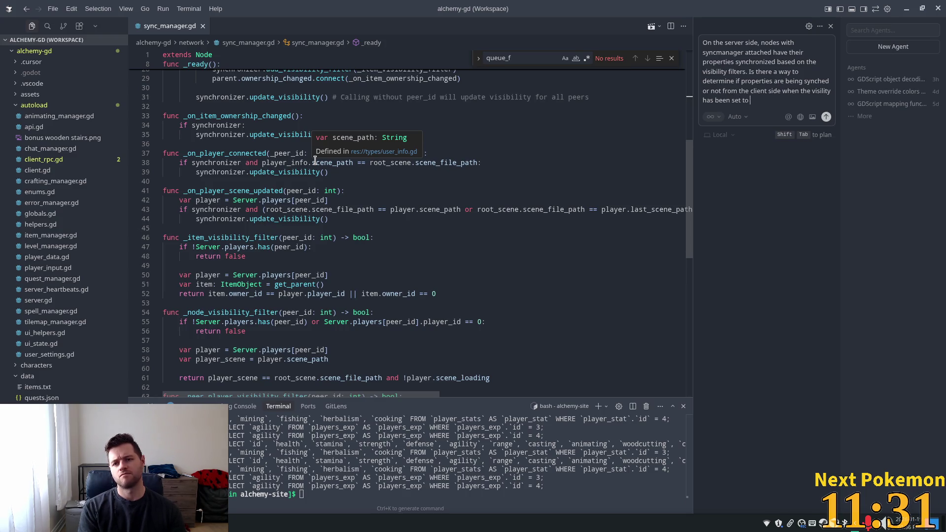
text(false on)
text( the ser)
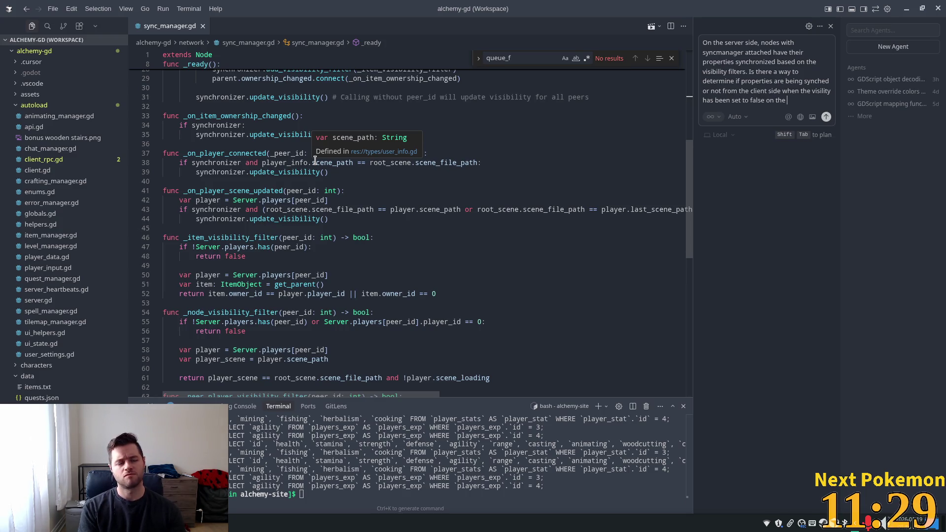
text(ver side)
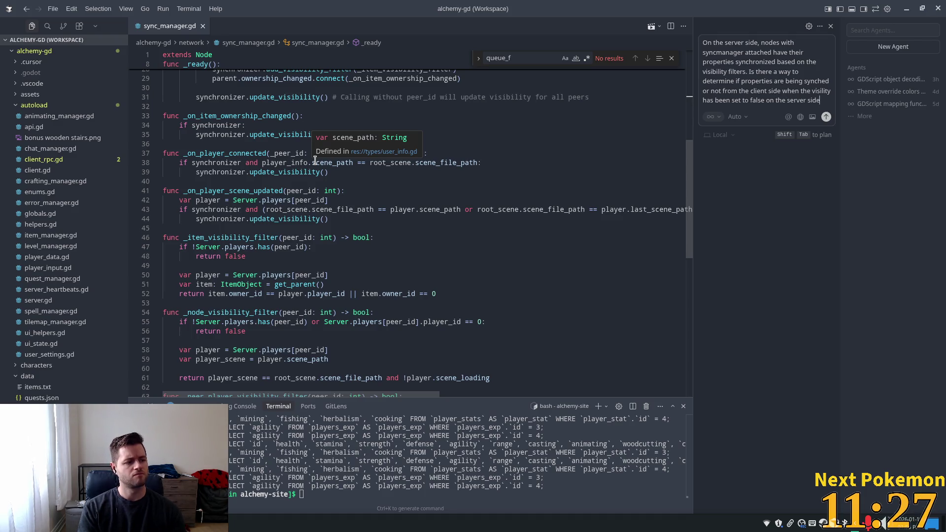
key(Return)
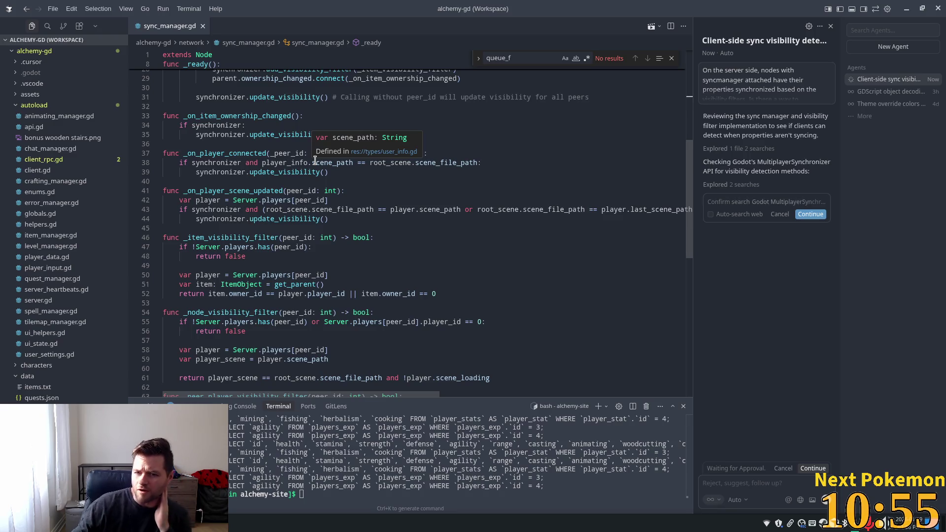
Approve the agent's web search, then scroll through its proposed sync_manager.gd changes.
click(811, 215)
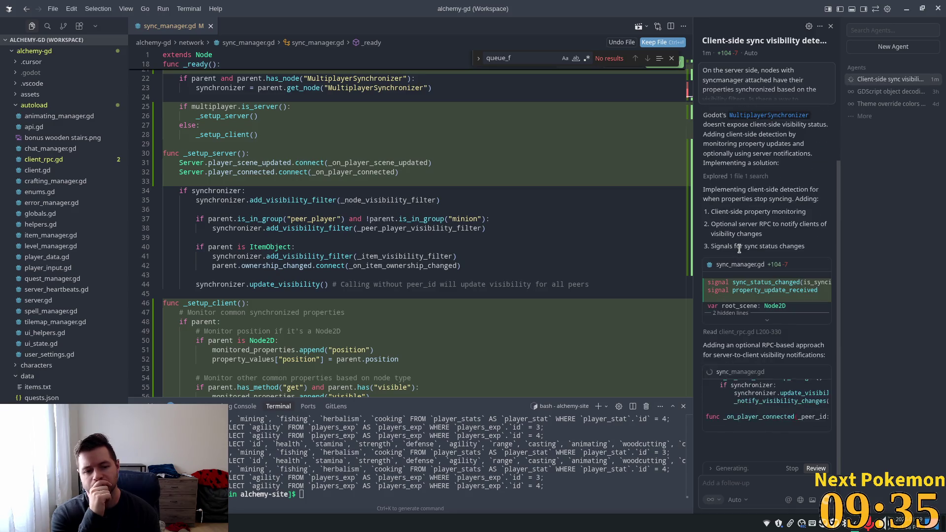
scroll(484, 148, down, 6)
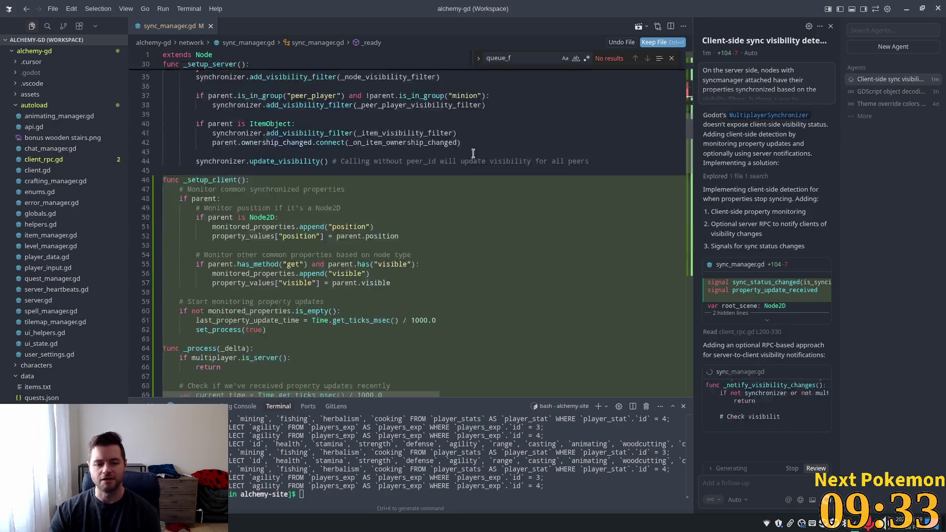
scroll(484, 148, down, 14)
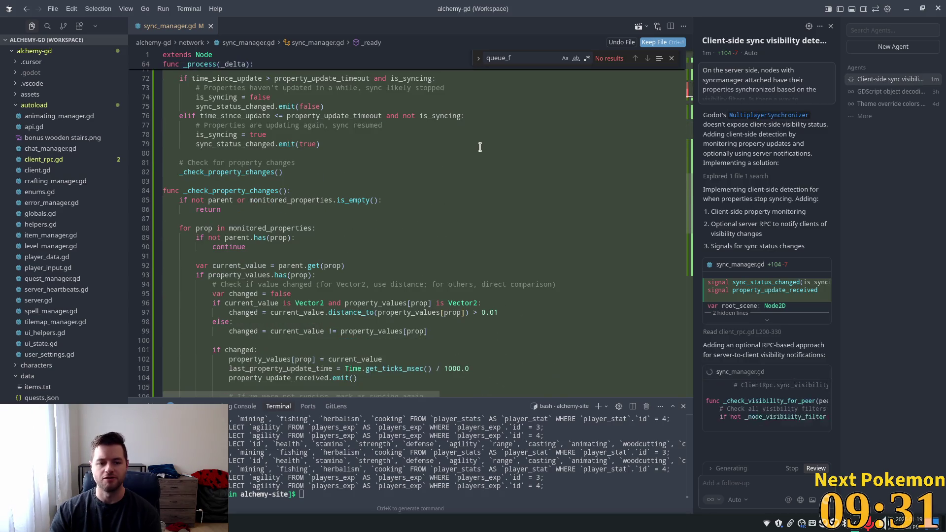
scroll(471, 147, down, 6)
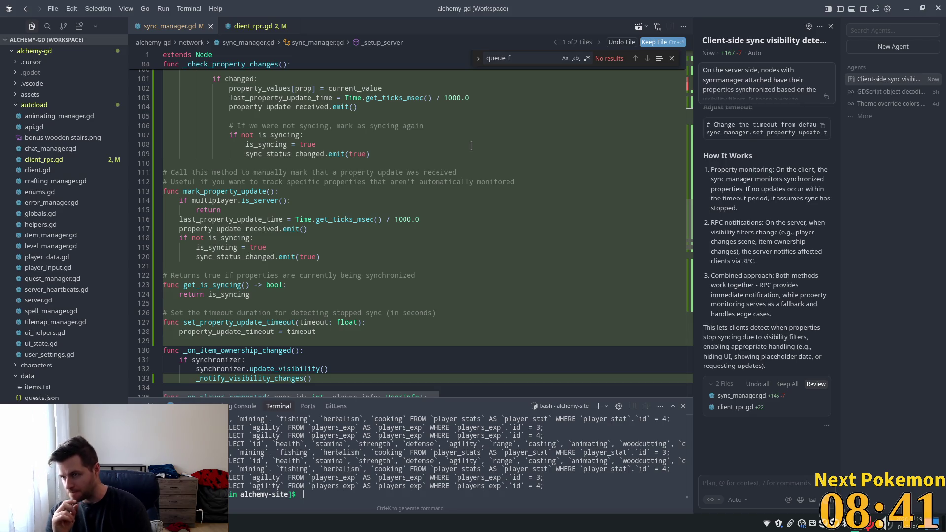
scroll(439, 238, down, 5)
scroll(439, 238, down, 10)
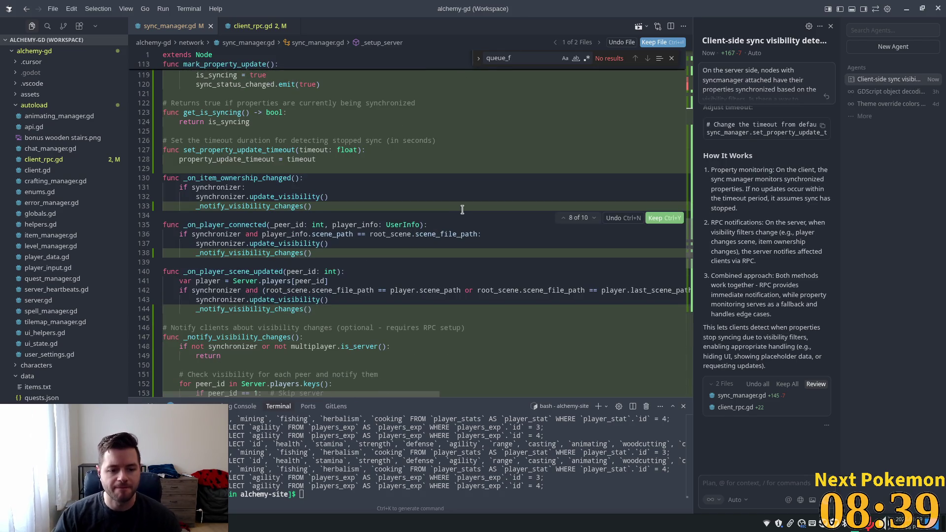
scroll(419, 223, down, 12)
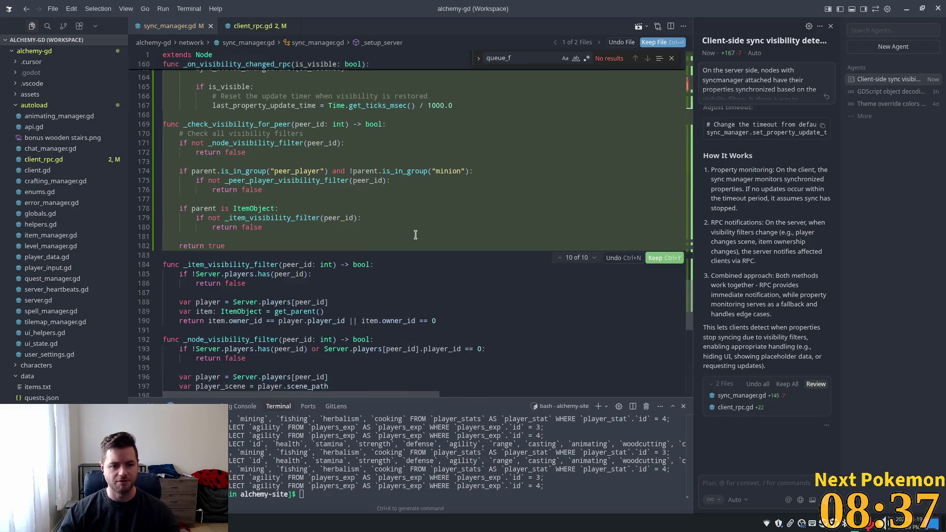
scroll(412, 236, down, 3)
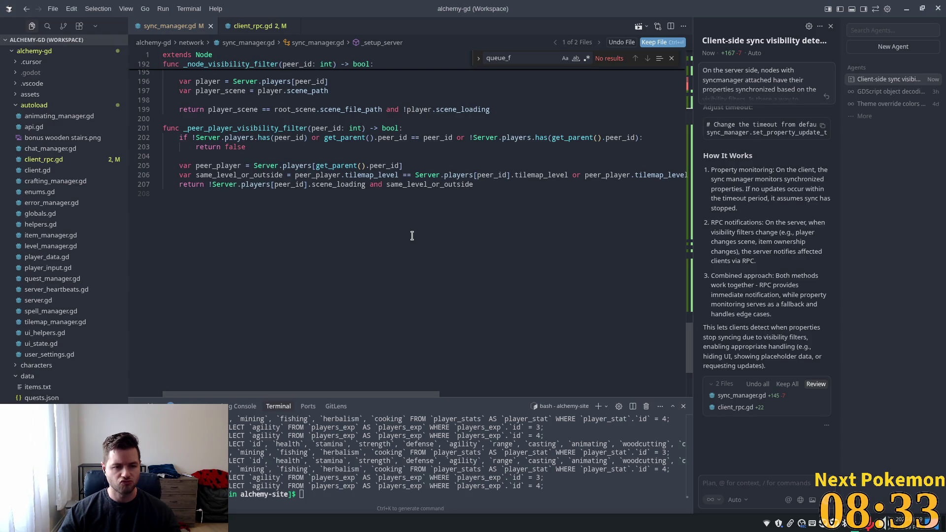
scroll(413, 236, down, 3)
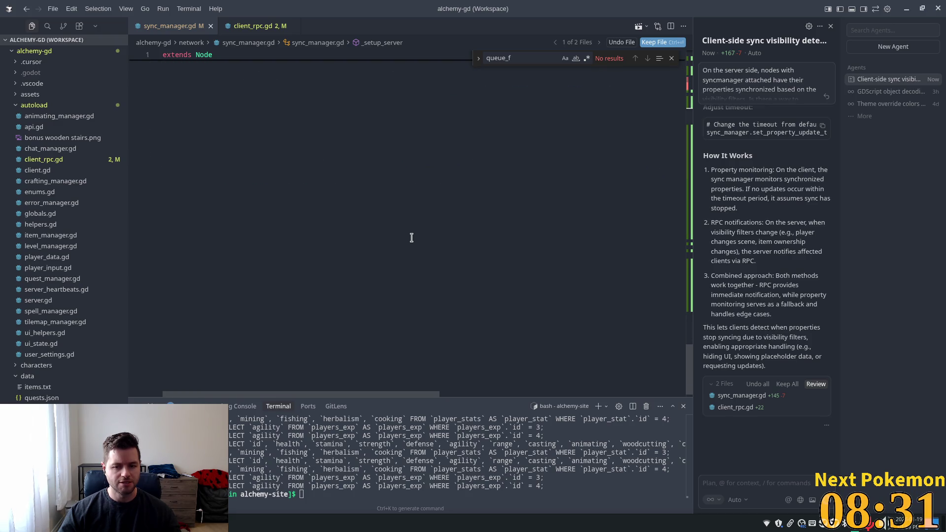
scroll(411, 237, up, 2)
scroll(412, 237, up, 10)
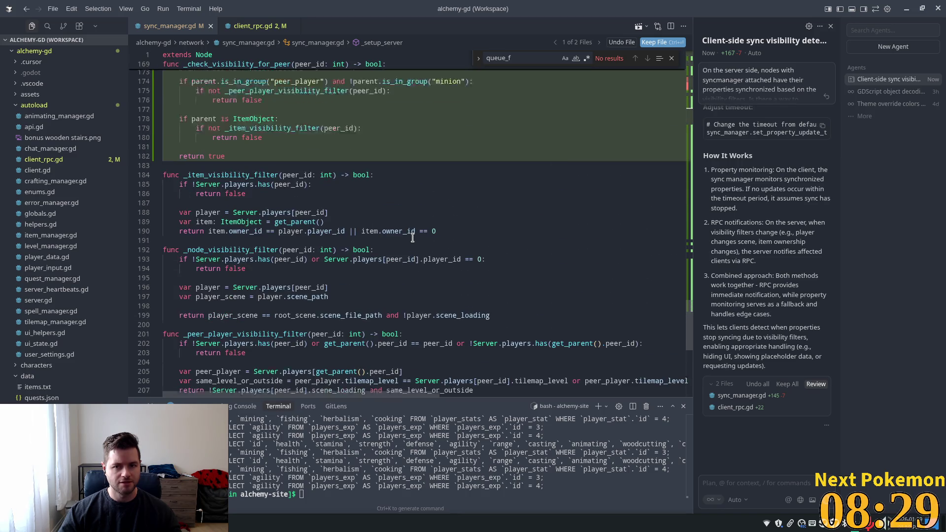
scroll(413, 238, up, 11)
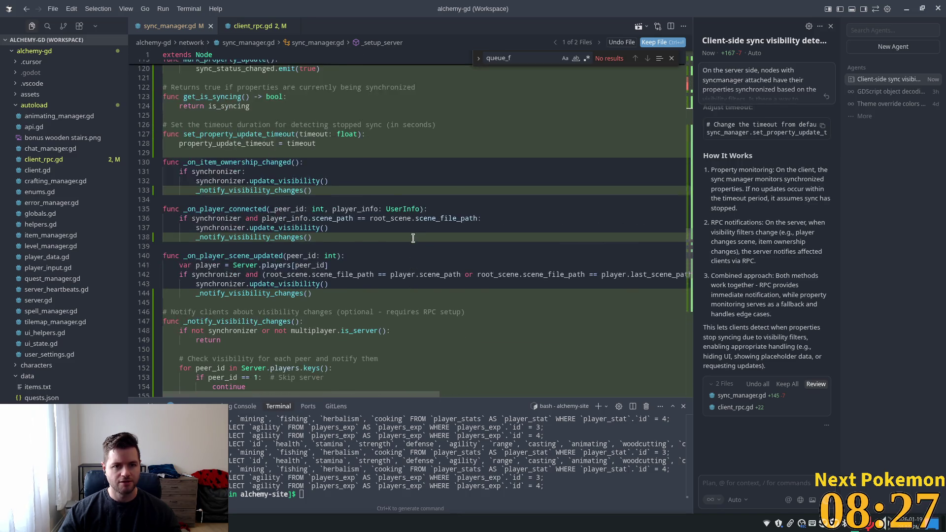
click(757, 385)
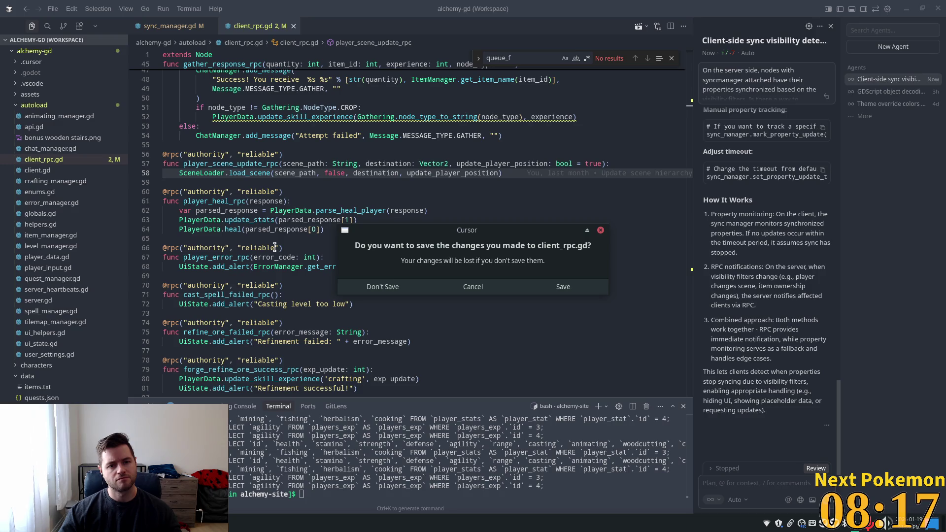
Undo all agent edits and close client_rpc.gd with Don't Save.
mouse_move(459, 228)
mouse_down()
mouse_move(406, 183)
mouse_move(441, 230)
mouse_up()
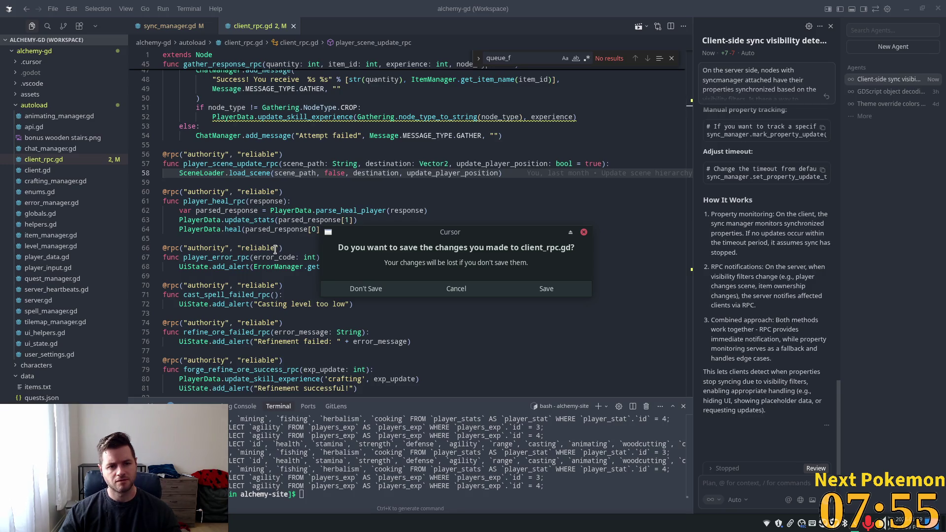
click(366, 290)
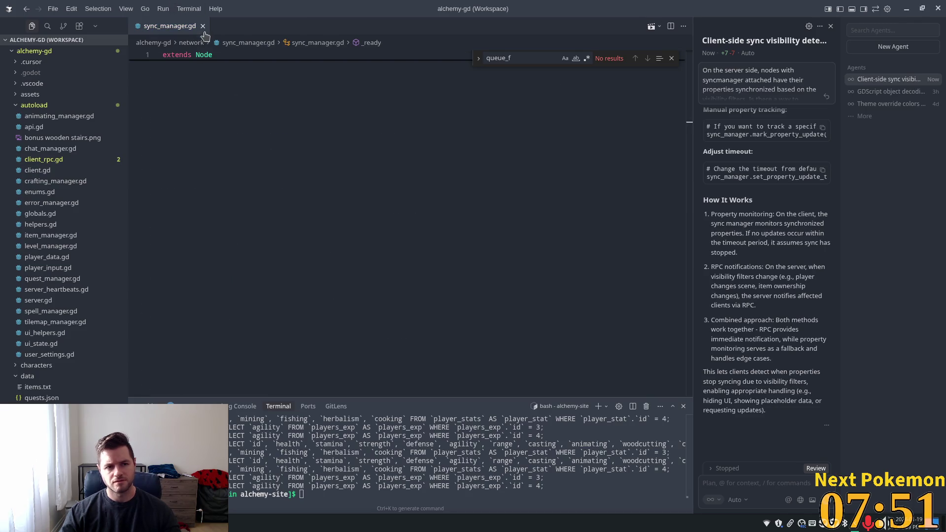
Close sync_manager.gd and change the terminal directory to ../alchemy-gd.
scroll(207, 88, up, 5)
key(ctrl+w)
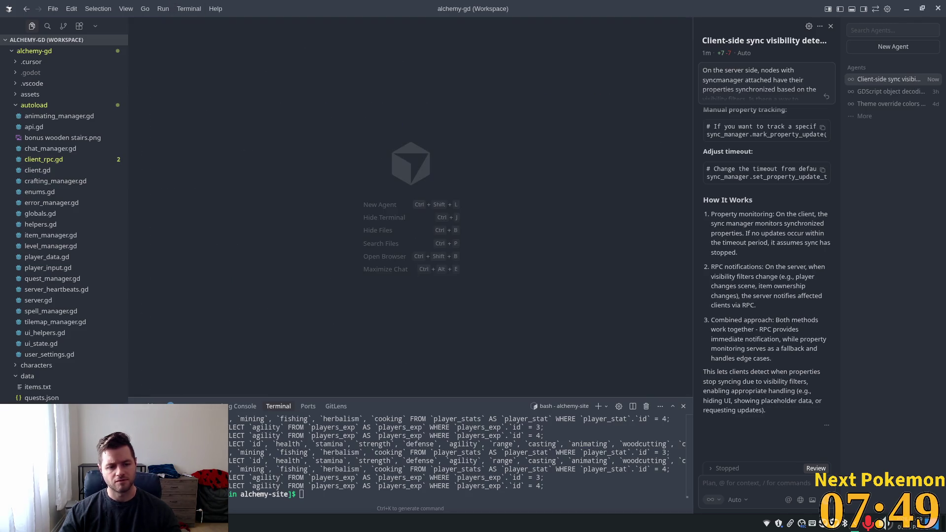
click(518, 452)
text(gi)
key(BackSpace)
key(BackSpace)
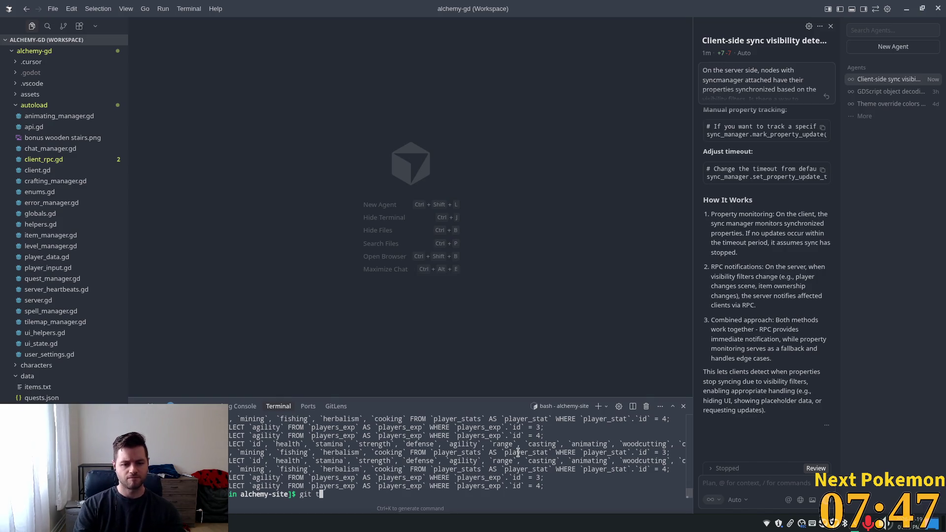
text(cd ../)
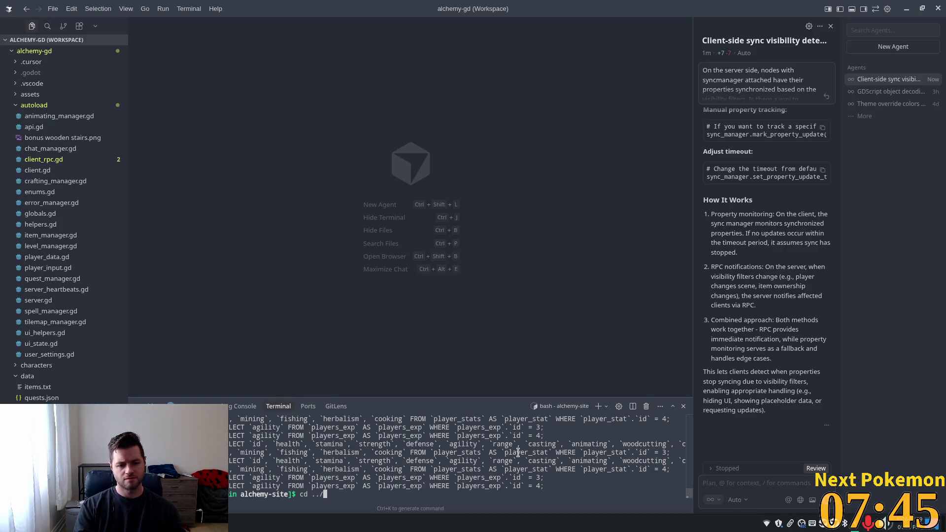
text(al)
key(Tab)
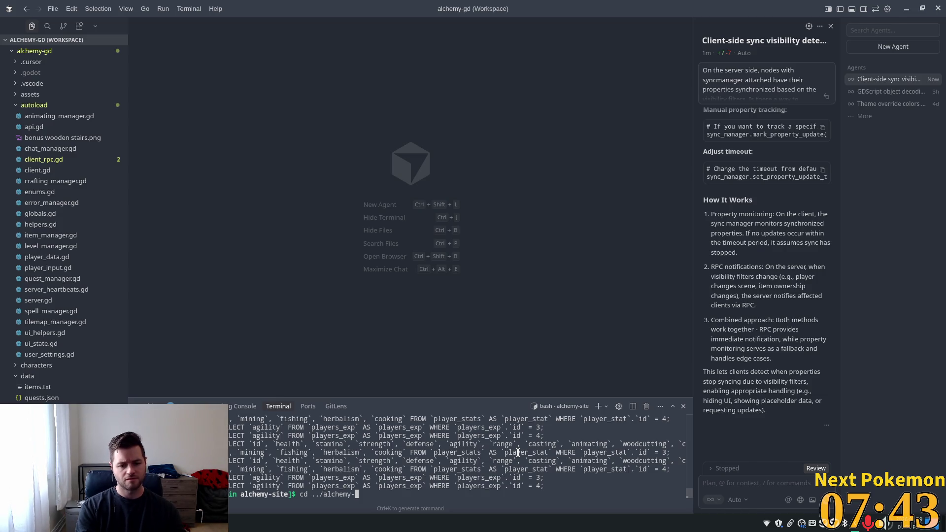
text(gd/)
key(Return)
Run git status in the alchemy-gd project and review its output.
text(git status)
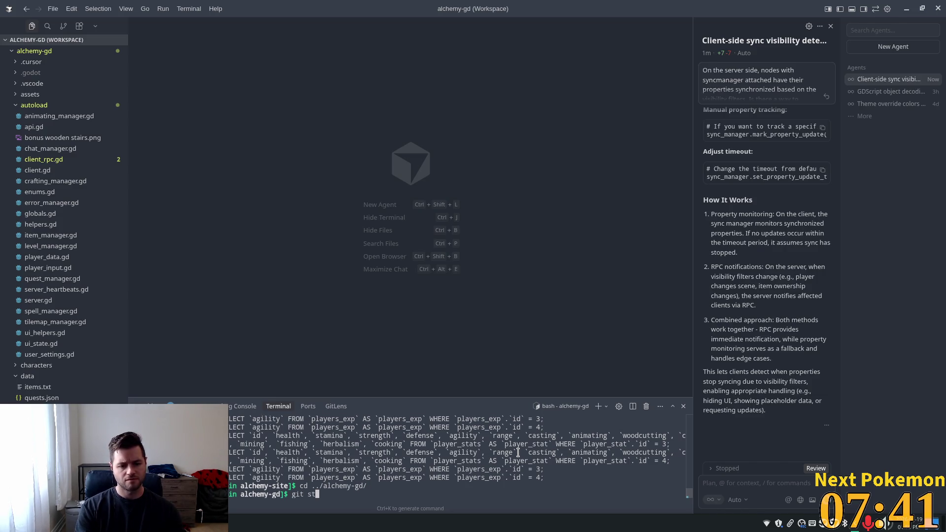
key(Return)
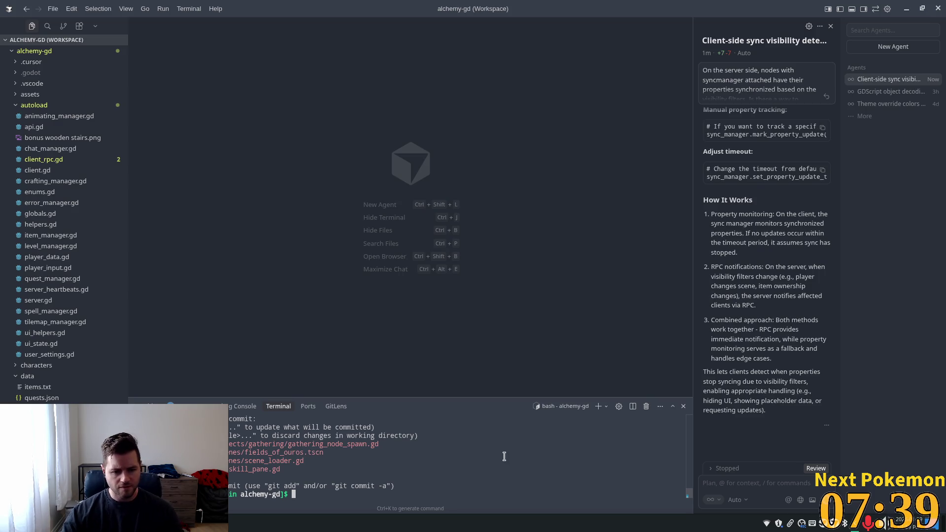
scroll(480, 454, up, 3)
scroll(474, 456, down, 3)
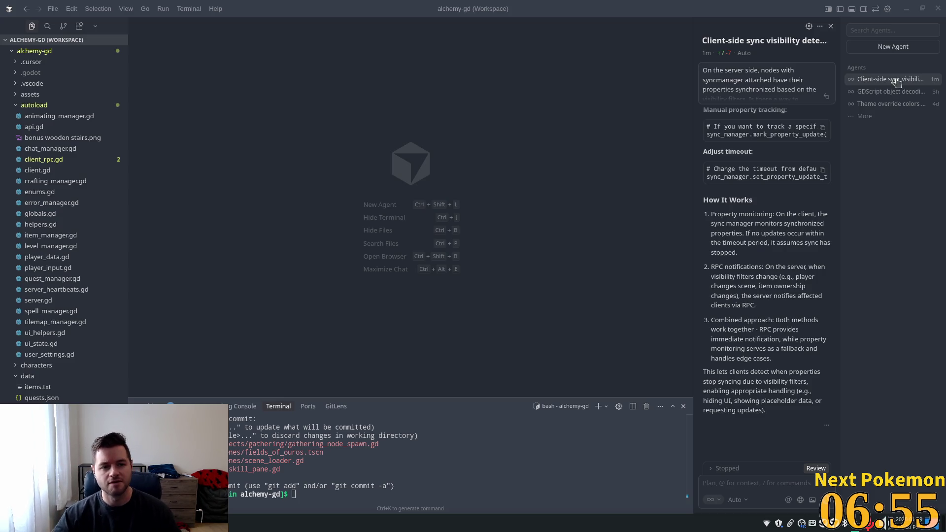
key(alt+Tab)
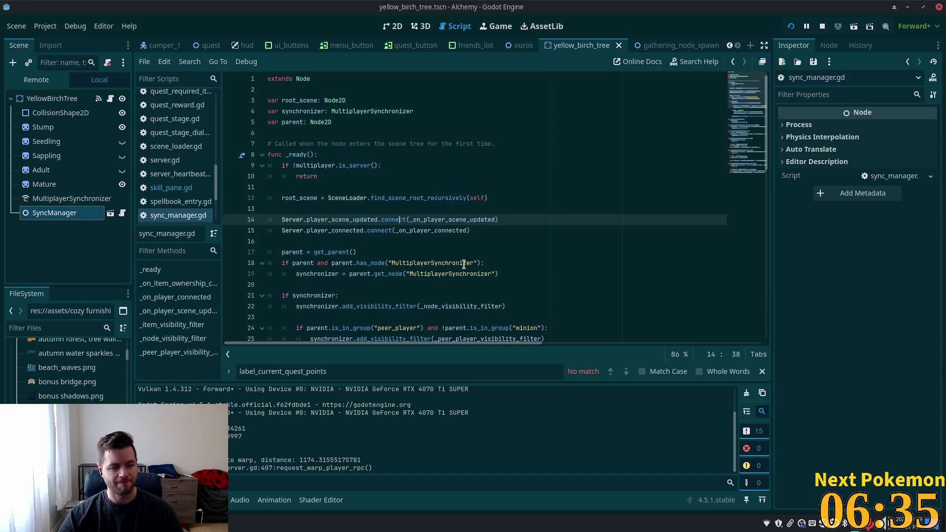
Open the gathering_node_spawn scene and the GatheringNodeSpawn node's gathering_node_spawn.gd script.
click(352, 253)
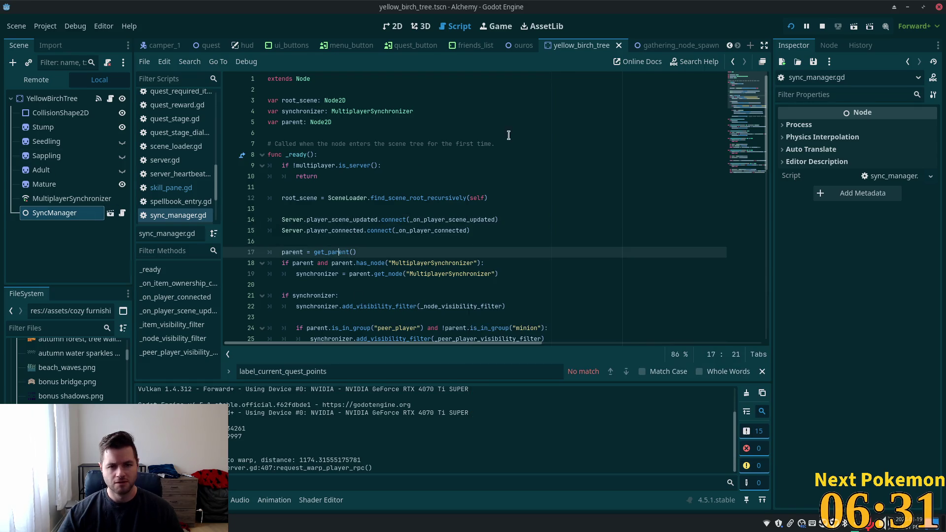
click(673, 46)
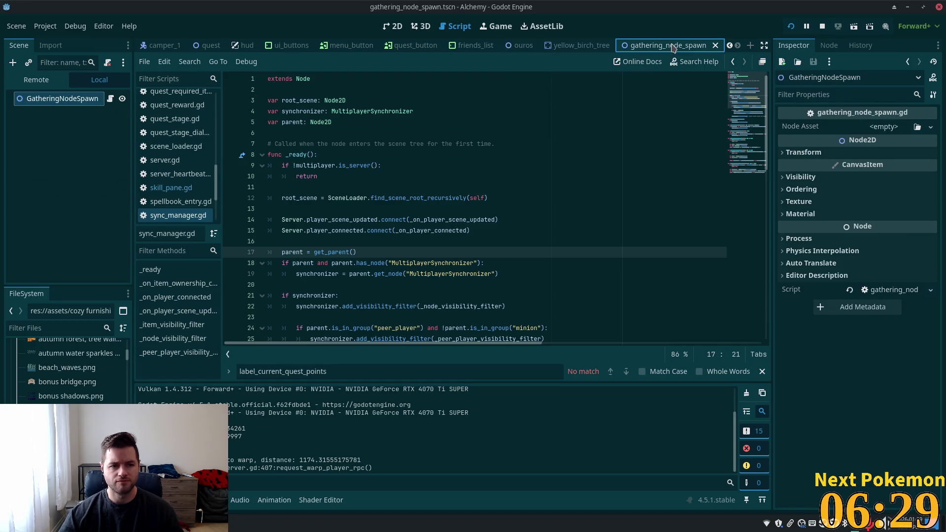
click(110, 99)
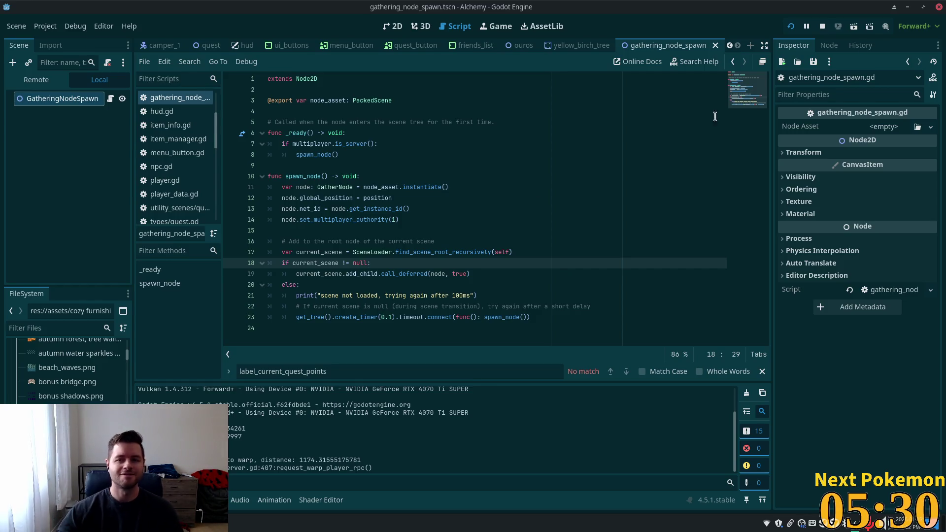
Launch the game with F5, log in, and run east into Fields of Ouros and back west through town.
key(F5)
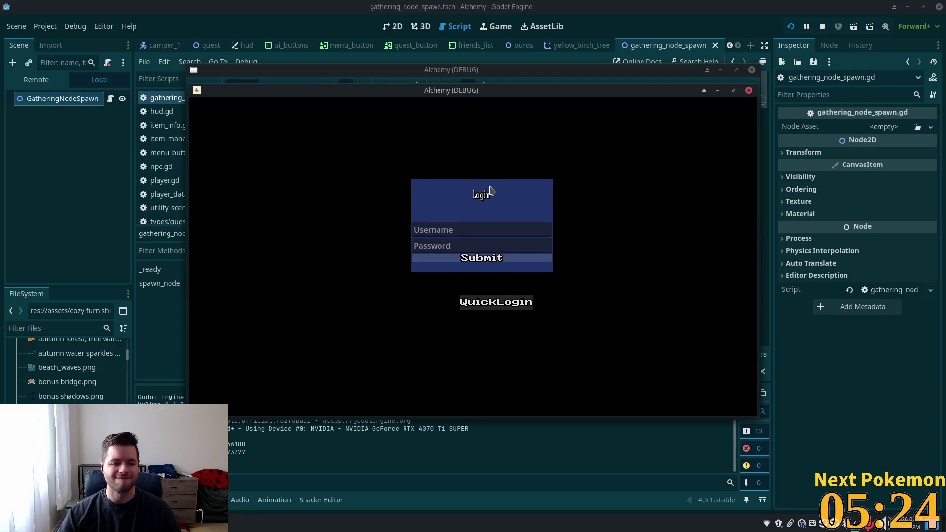
key(Return)
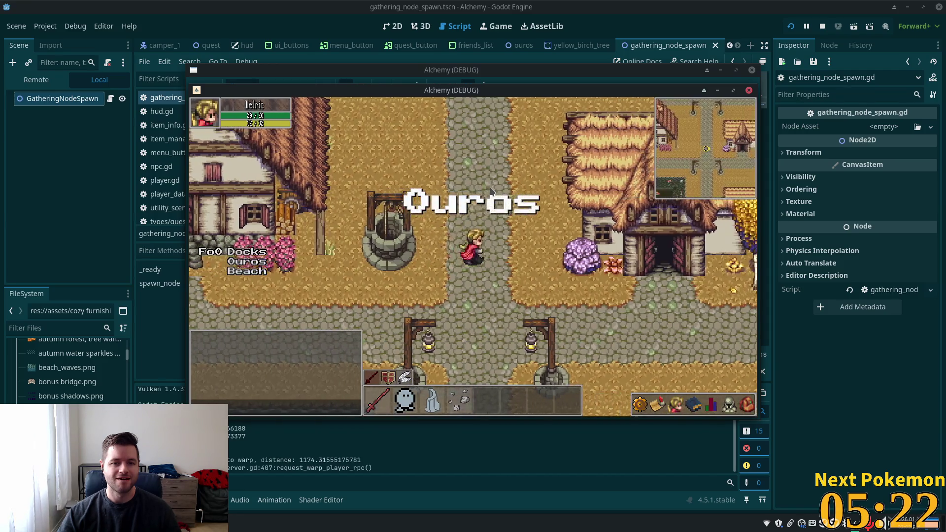
key(Right)
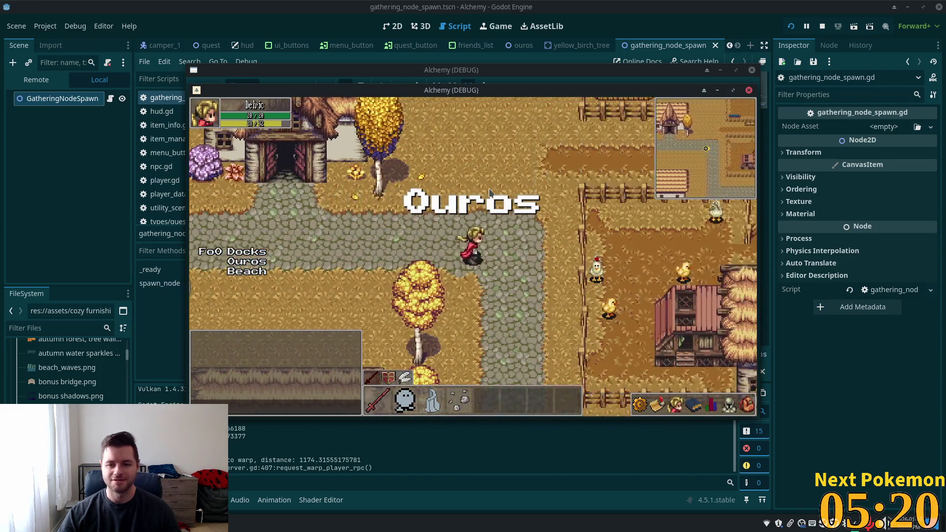
key(Right)
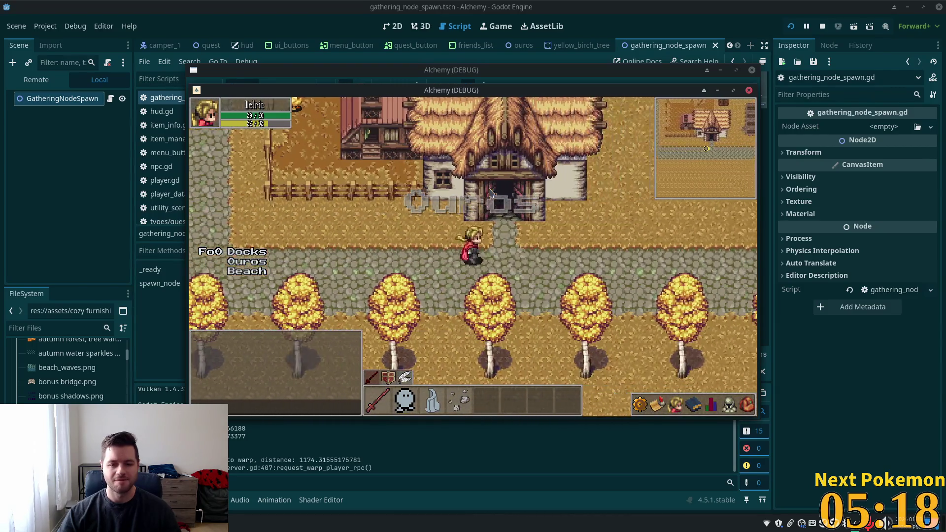
key(Right)
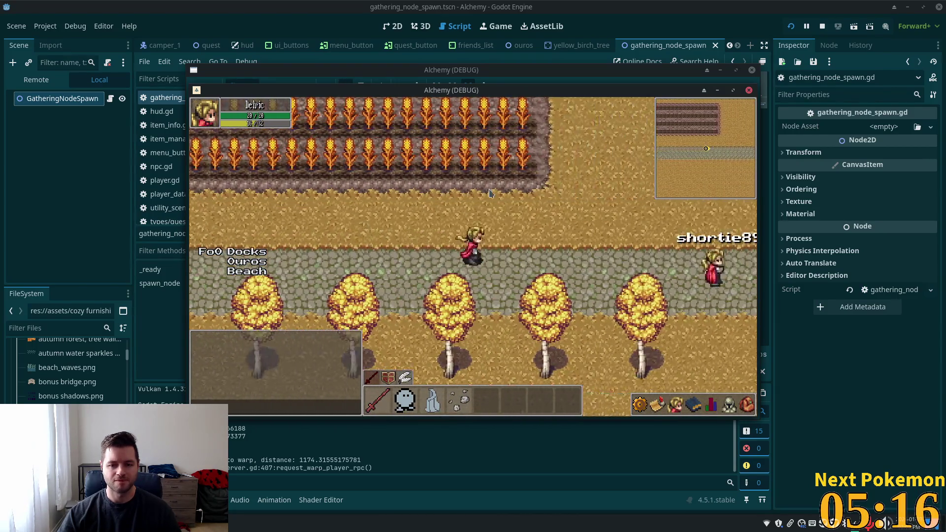
key(Right)
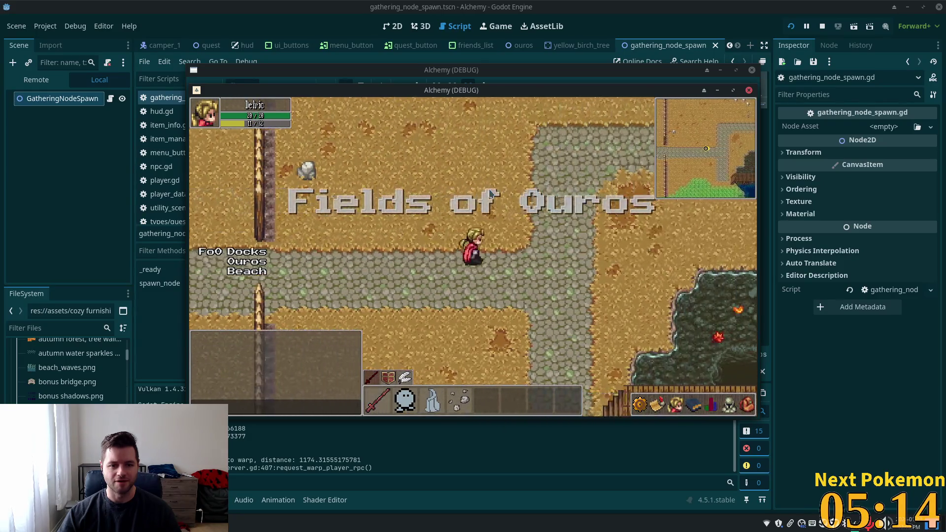
key(Left)
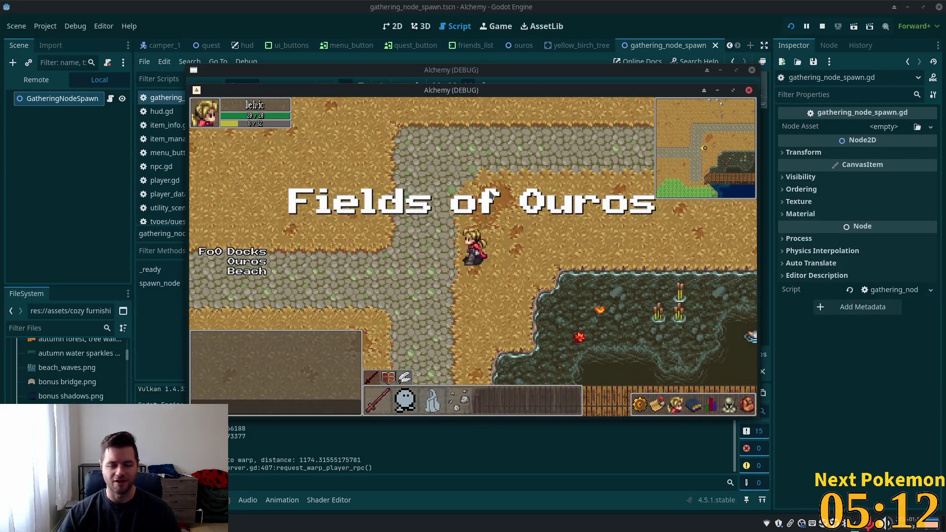
key(Left)
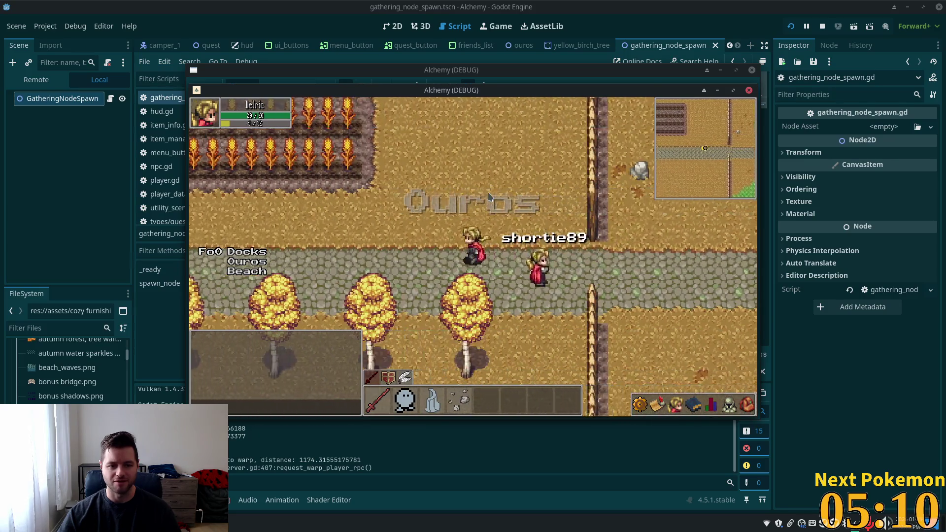
key(Left)
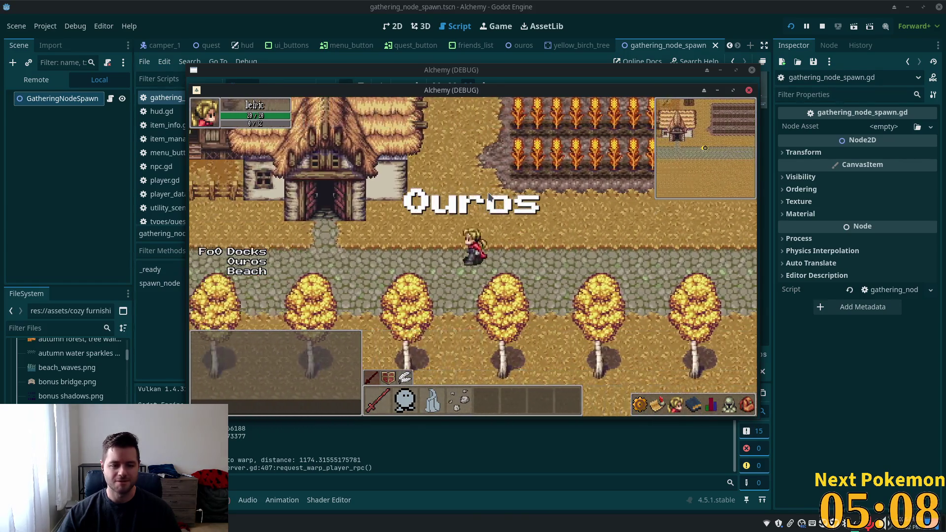
key(Left)
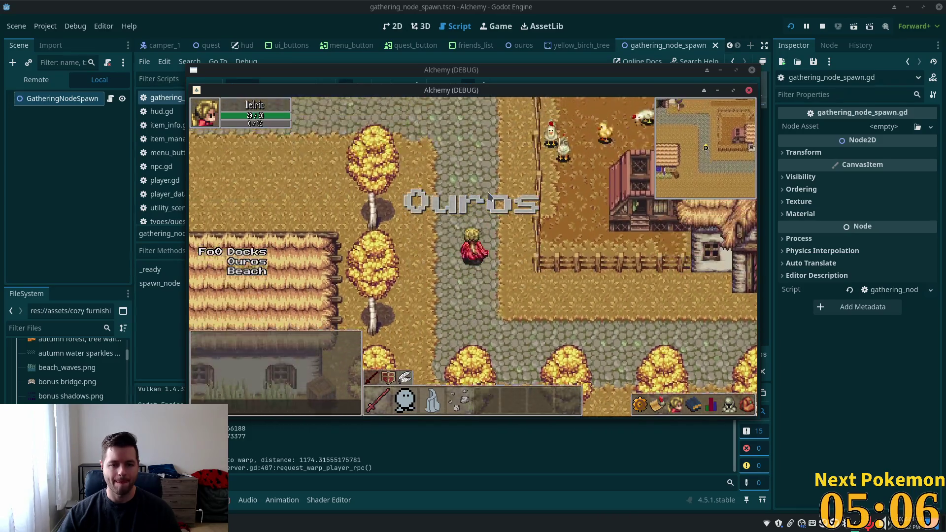
key(Left)
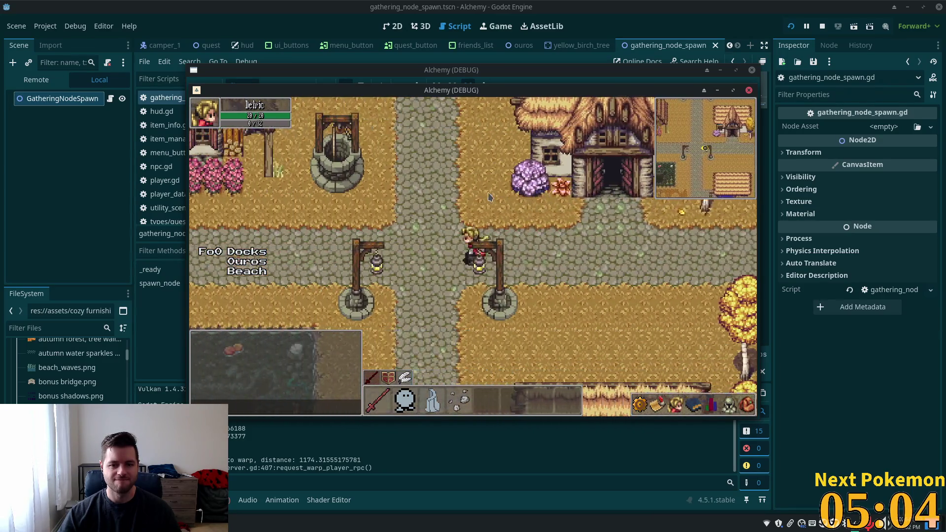
key(Left)
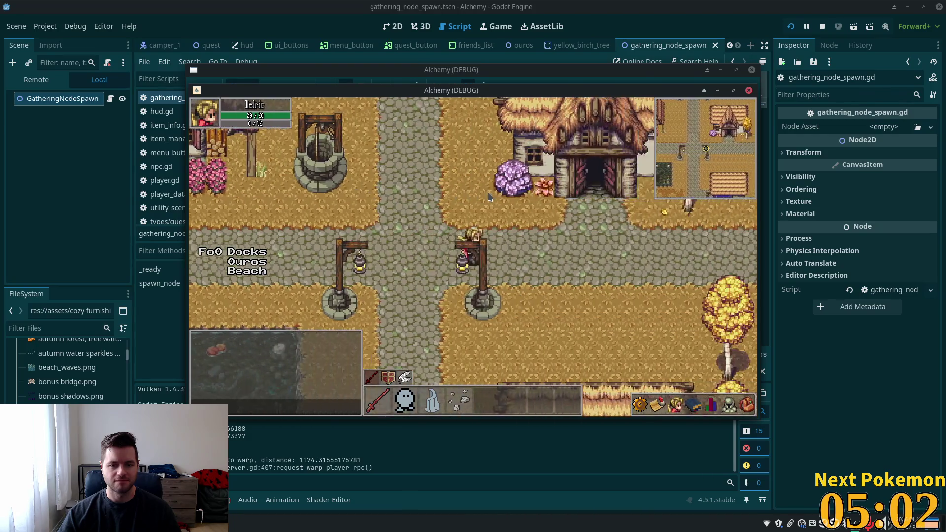
Walk the tree-lined path east, cross the pond bridge, and enter Solara Desert.
key(Down)
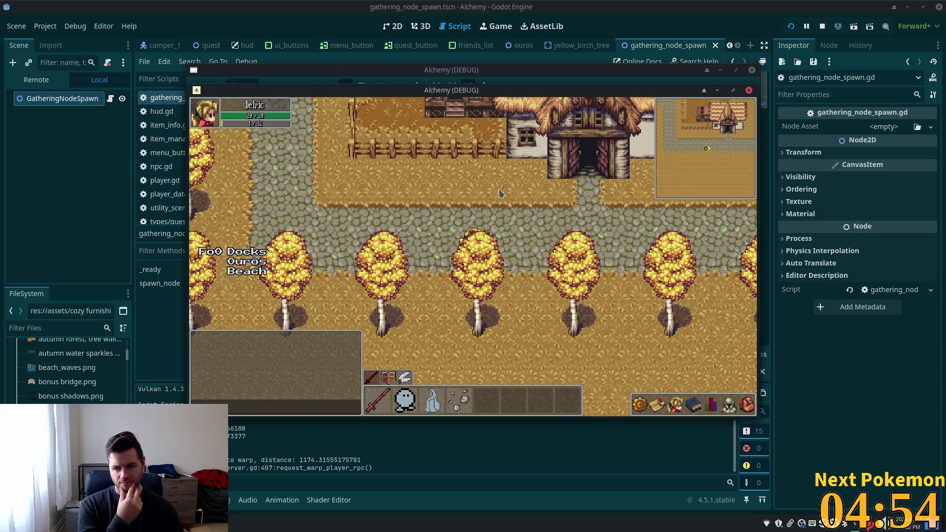
key(Left)
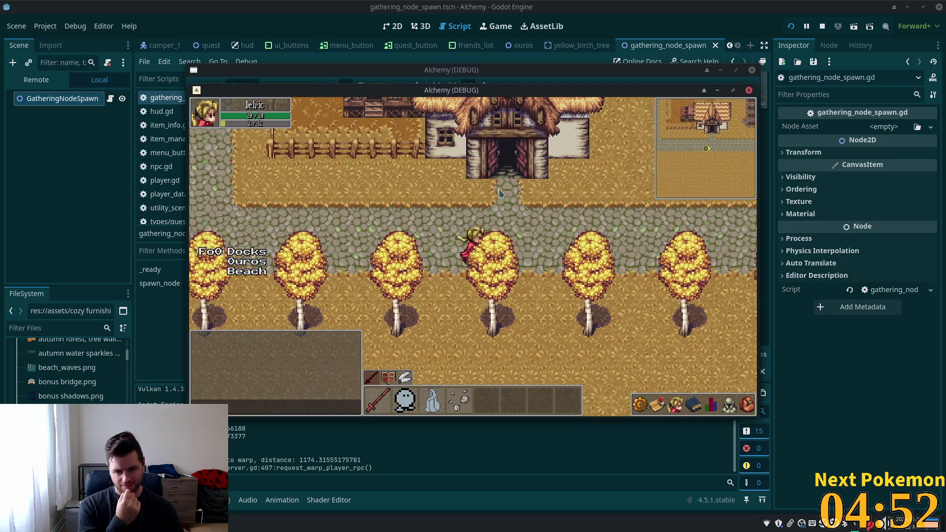
key(Right)
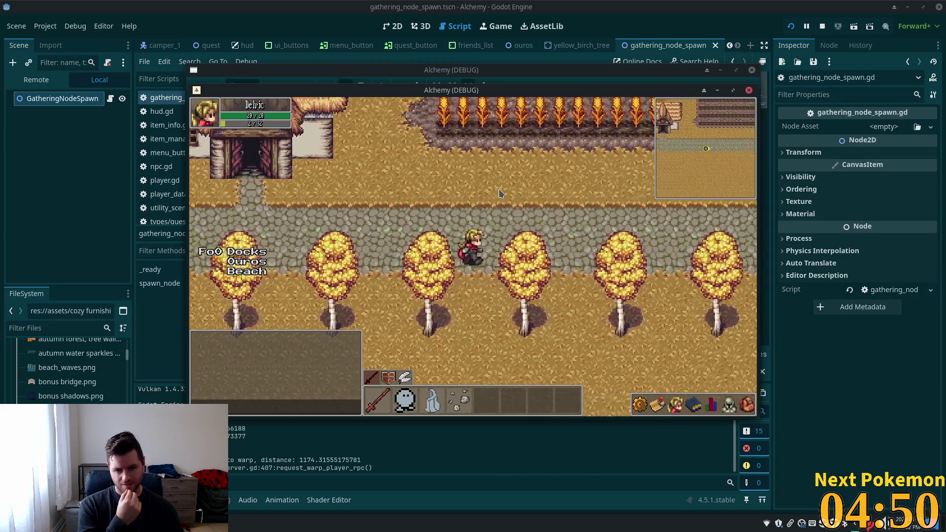
key(Right)
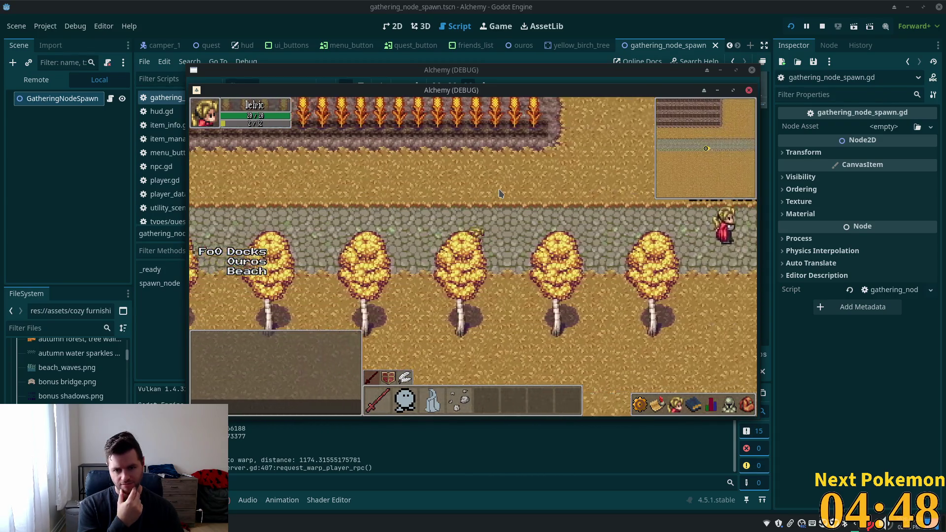
key(Right)
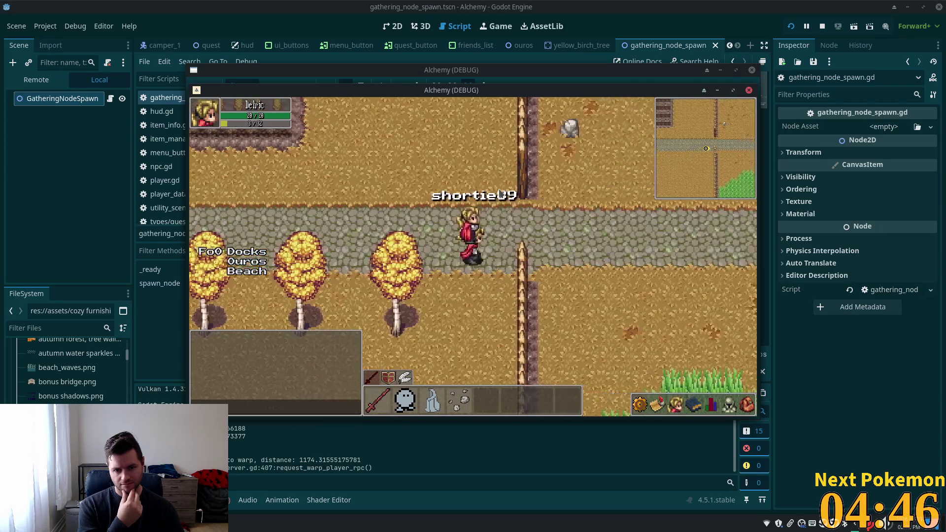
key(Right)
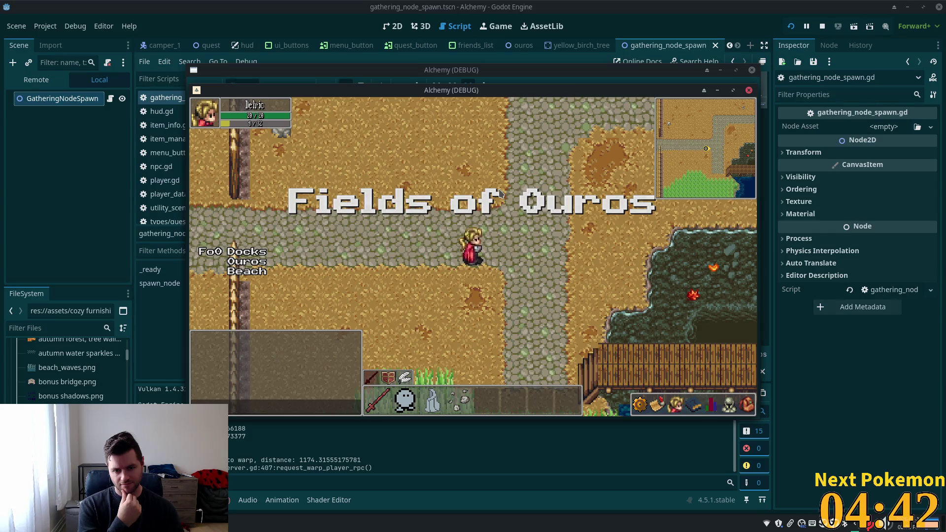
key(Right)
key(Down)
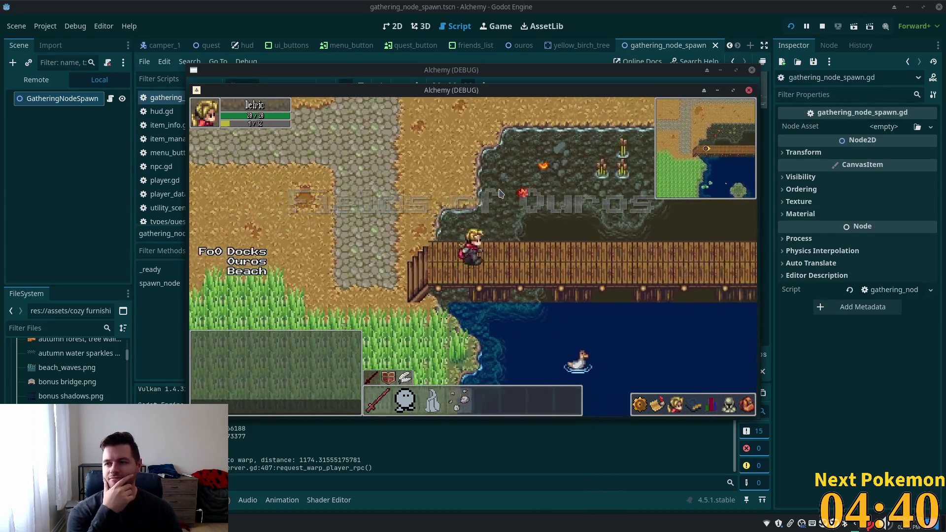
key(Right)
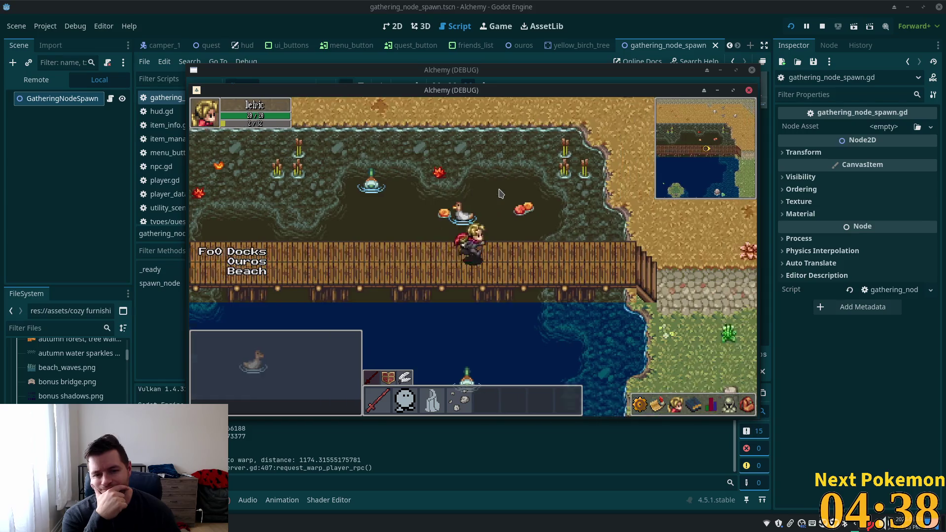
key(Right)
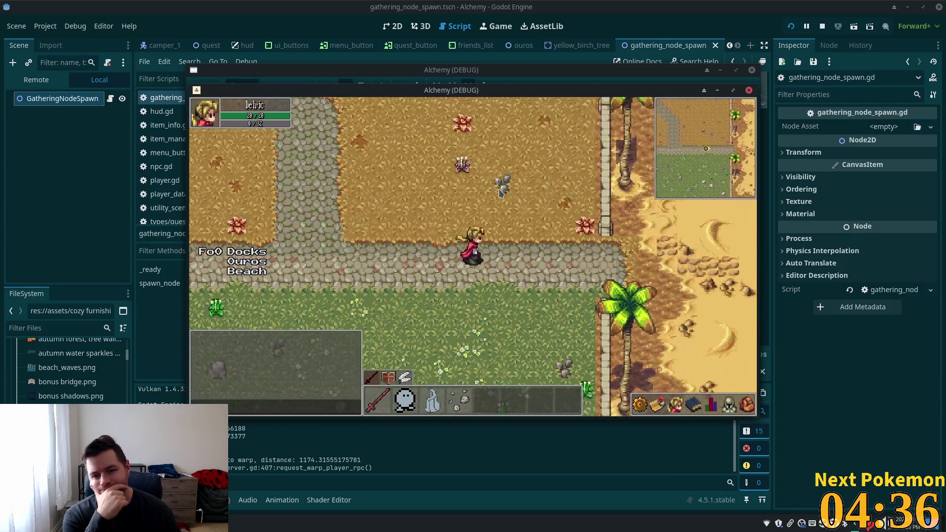
key(Right)
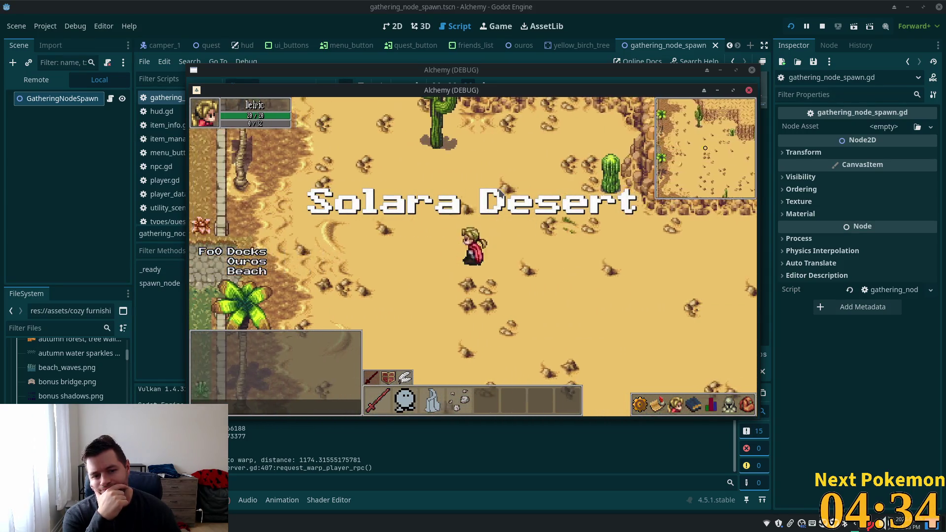
key(Left)
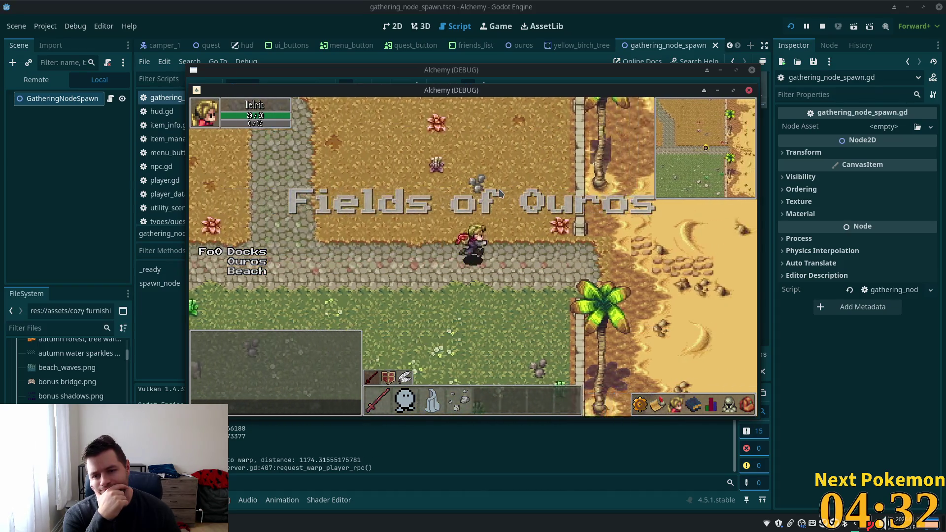
key(Right)
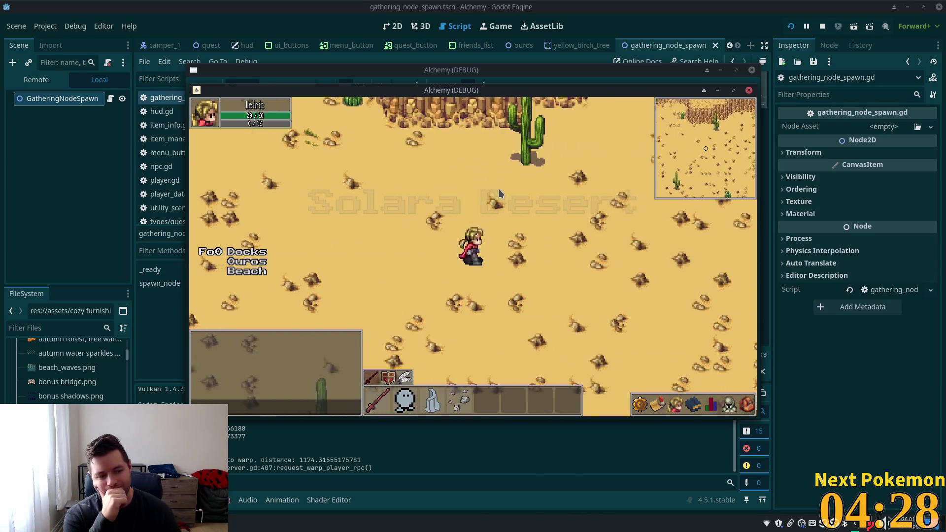
Cross the desert past the cliff and cacti and warp into Solara Cliff Cave.
key(Right)
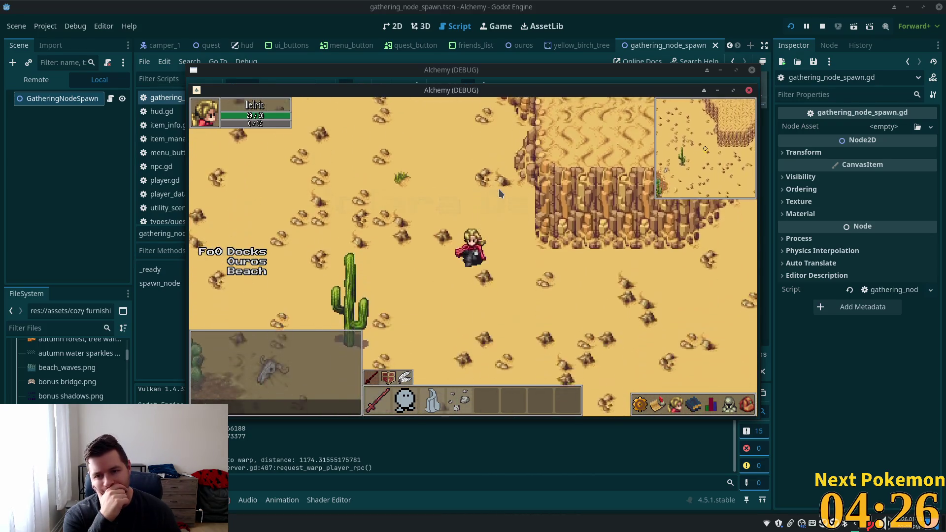
key(Right)
key(Down)
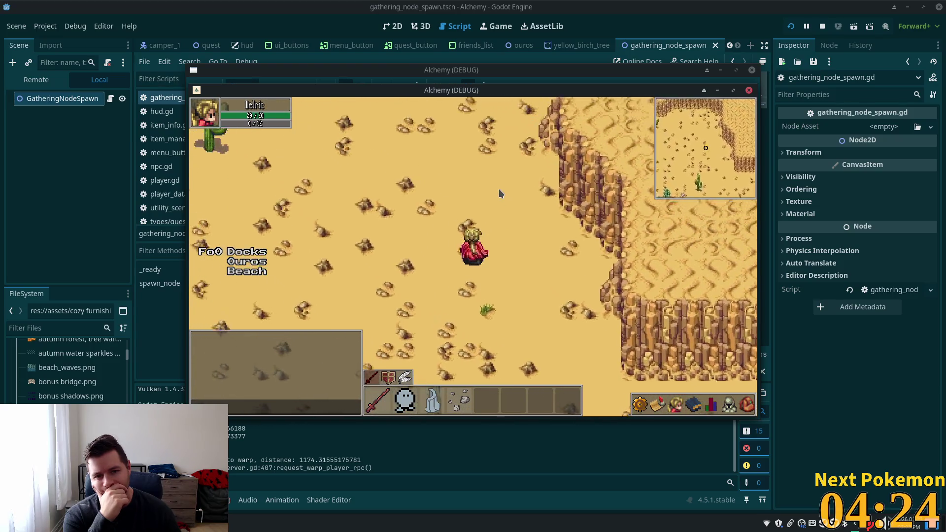
key(Up)
key(Left)
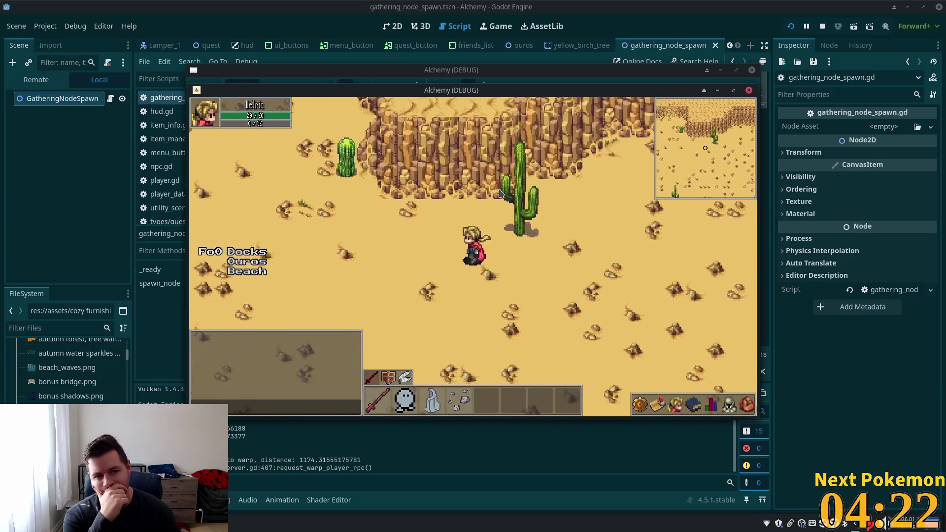
key(Left)
key(Up)
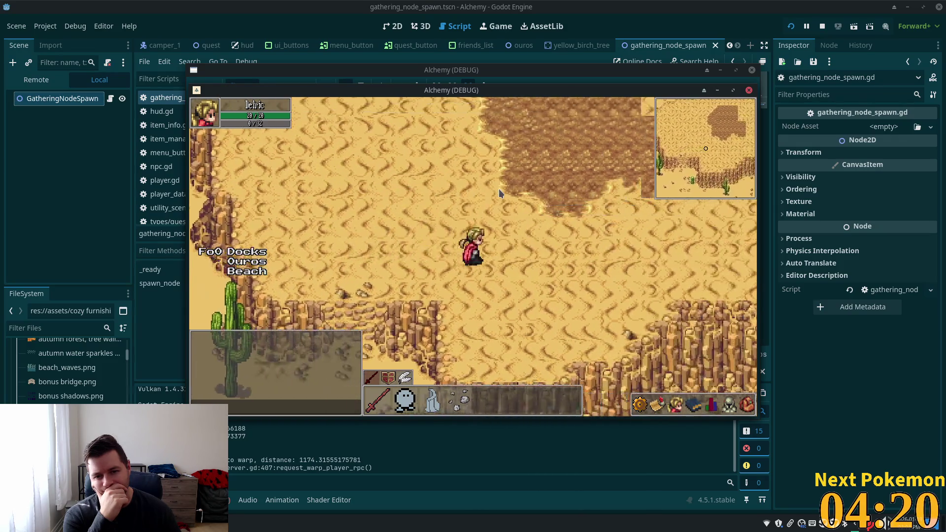
key(Left)
key(Right)
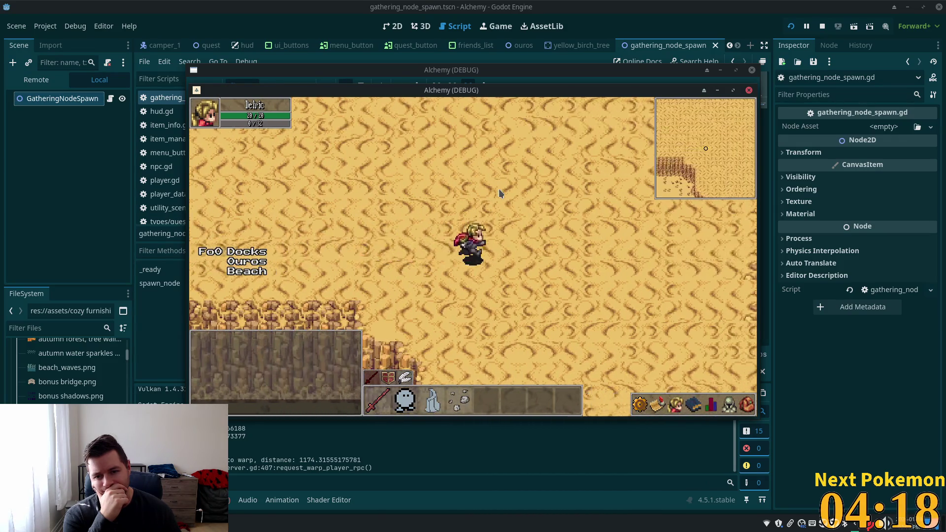
key(Right)
key(Down)
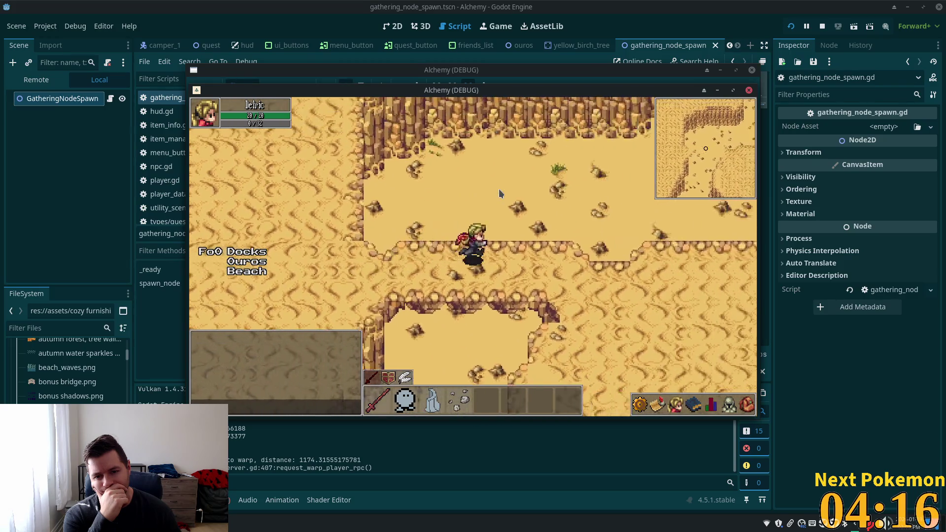
key(Right)
key(Down)
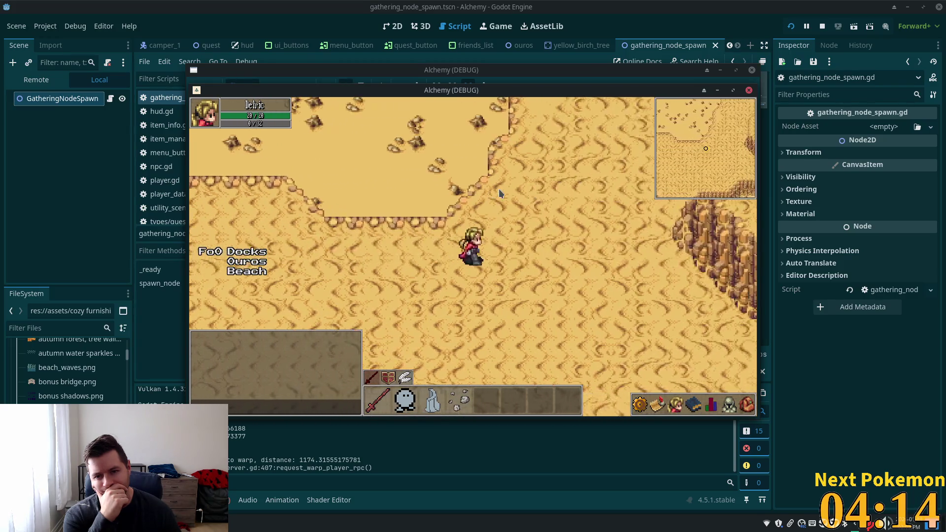
key(Right)
key(Down)
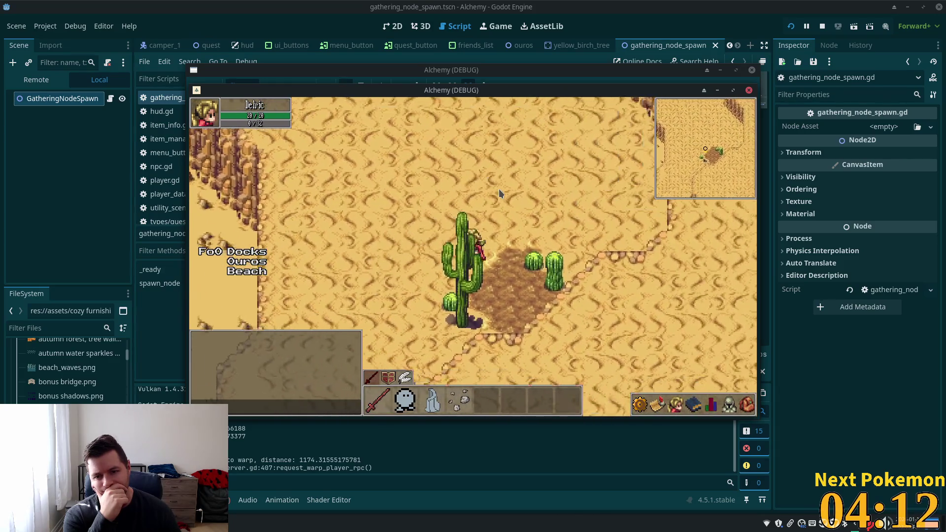
key(Down)
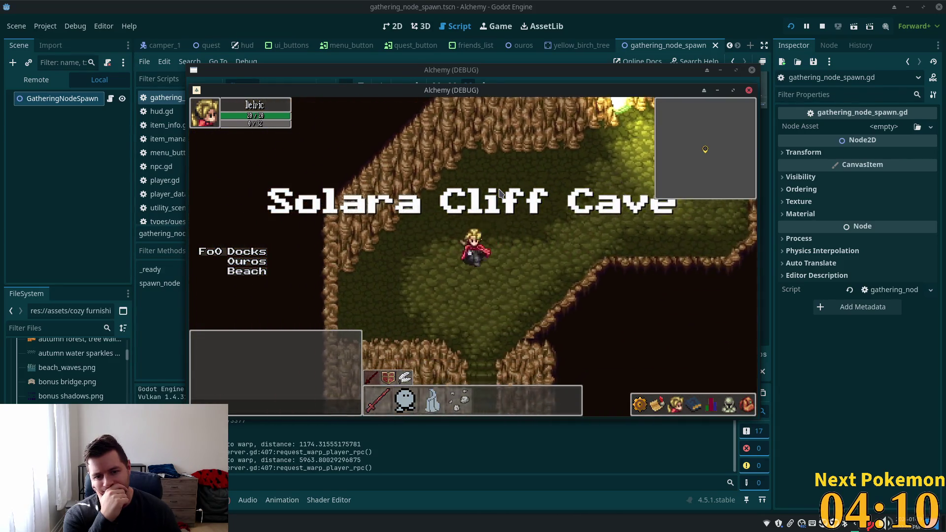
Walk through the cave, warp back to Solara Desert, and head down to the palm-lined shoreline.
key(Down)
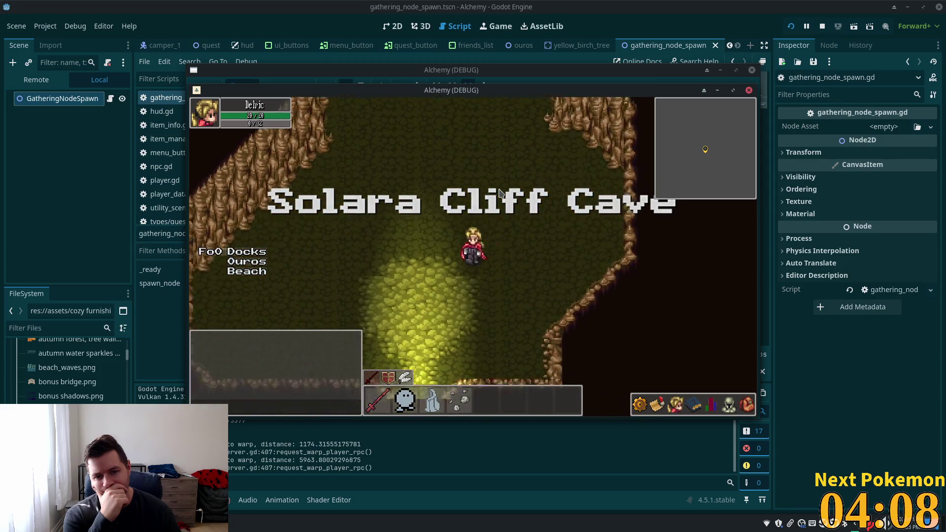
key(Down)
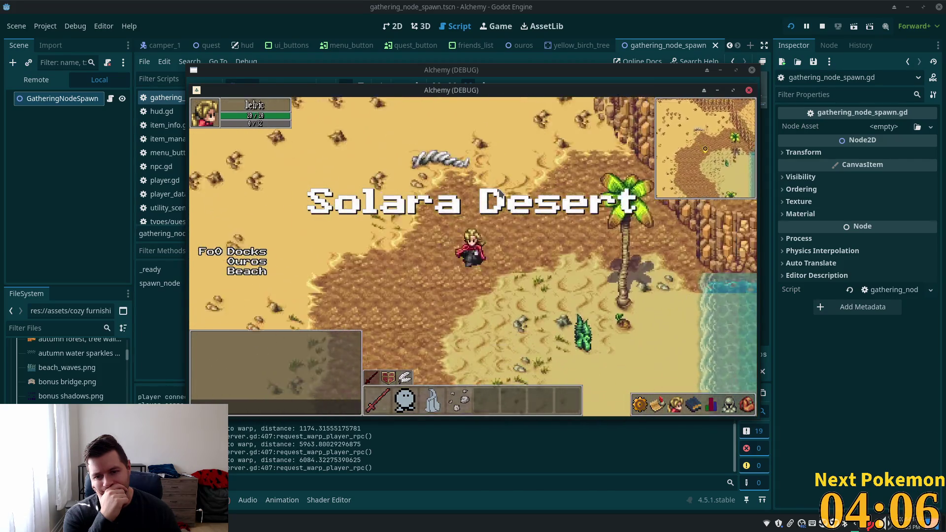
key(Down)
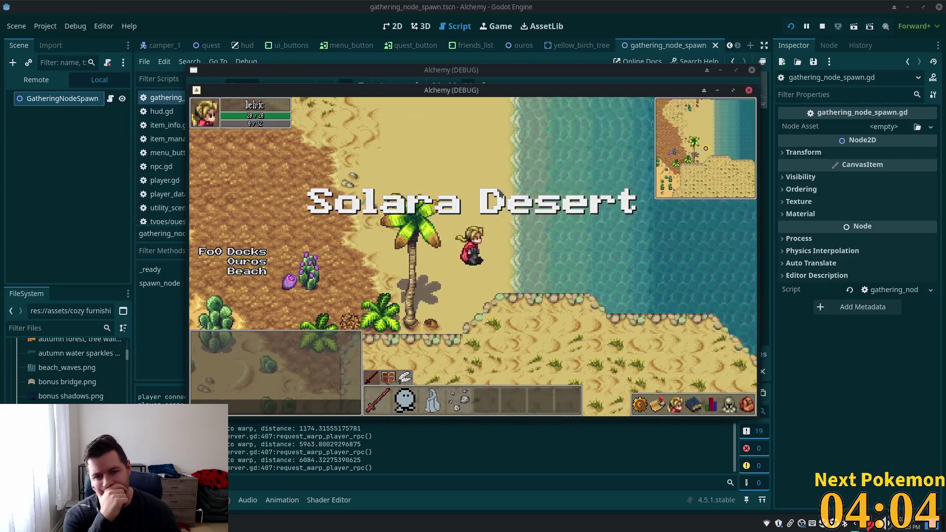
key(Up)
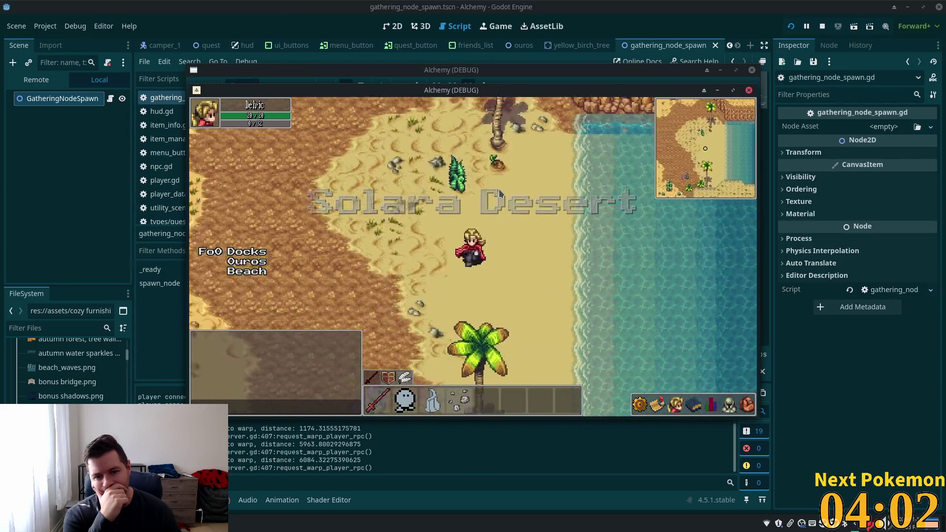
key(Down)
key(Left)
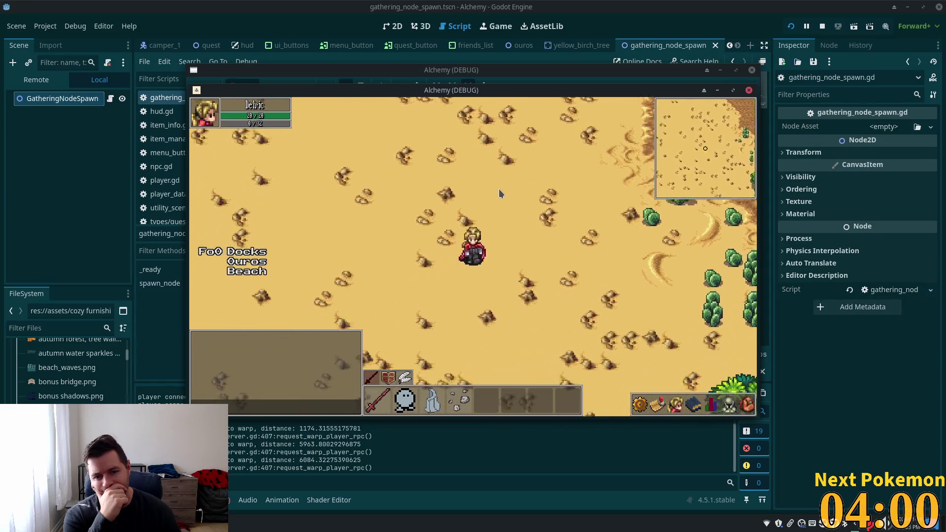
key(Down)
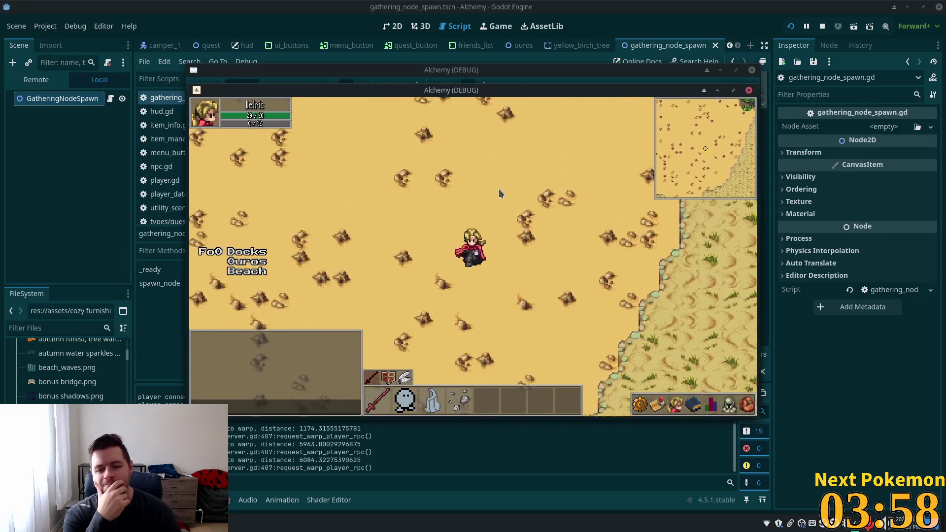
key(Down)
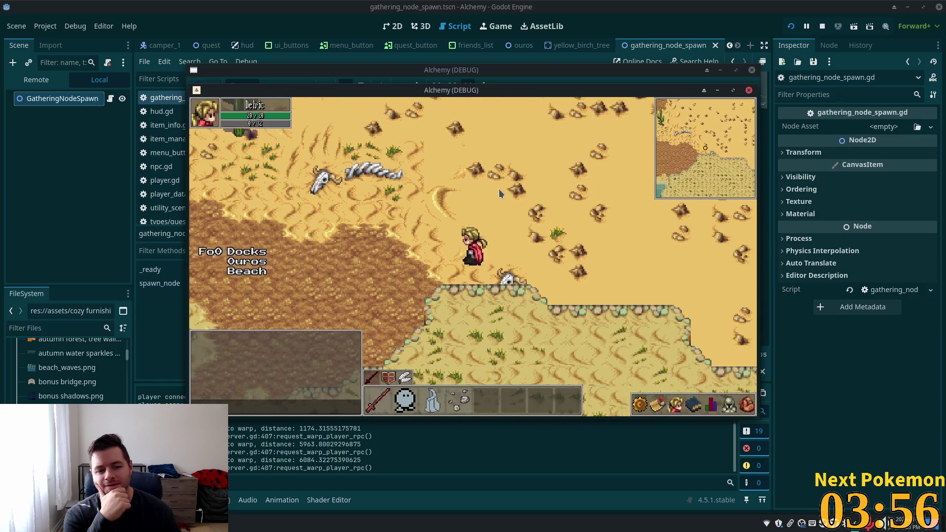
key(Left)
key(Down)
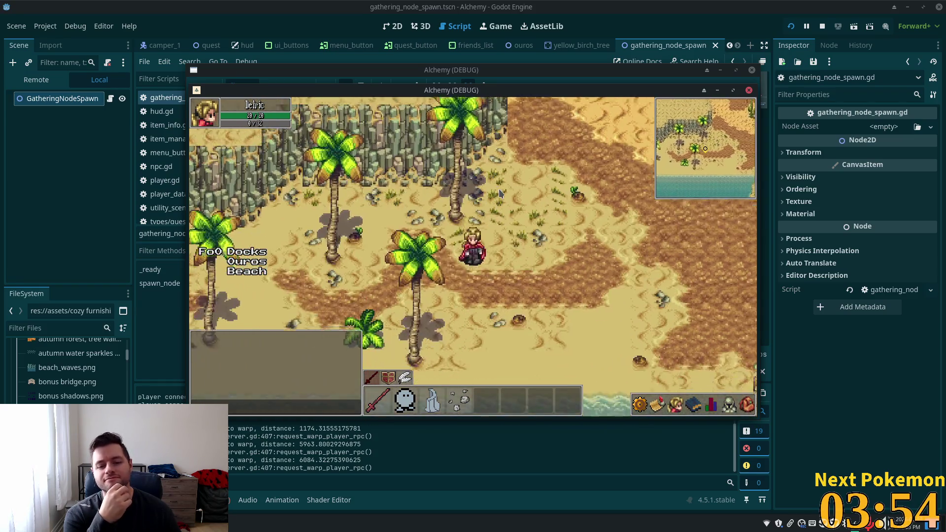
key(Down)
Follow the shoreline, walk north through the desert, and head west into Fields of Ouros.
key(Left)
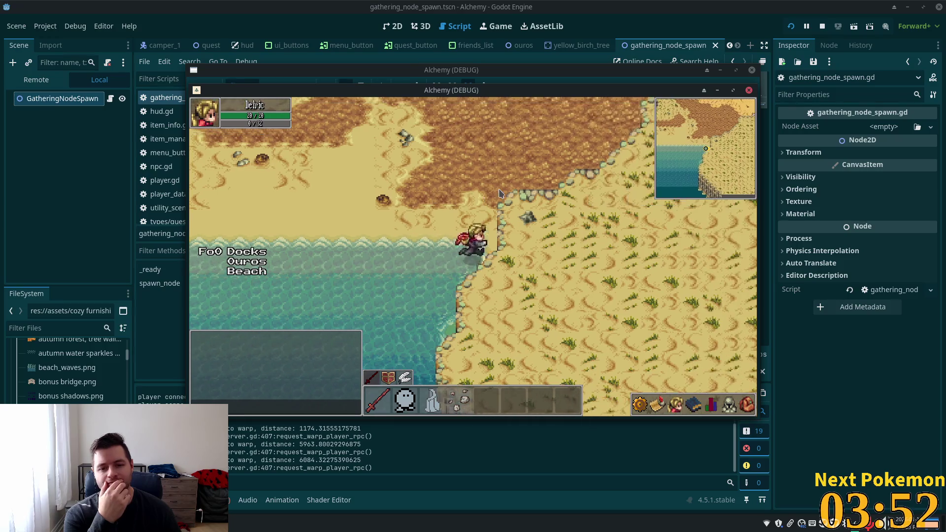
key(Left)
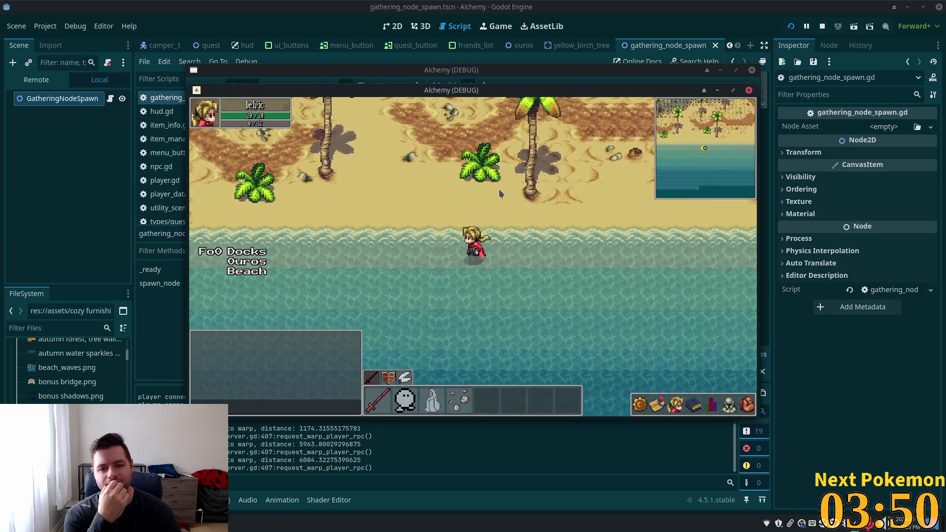
key(Left)
key(Up)
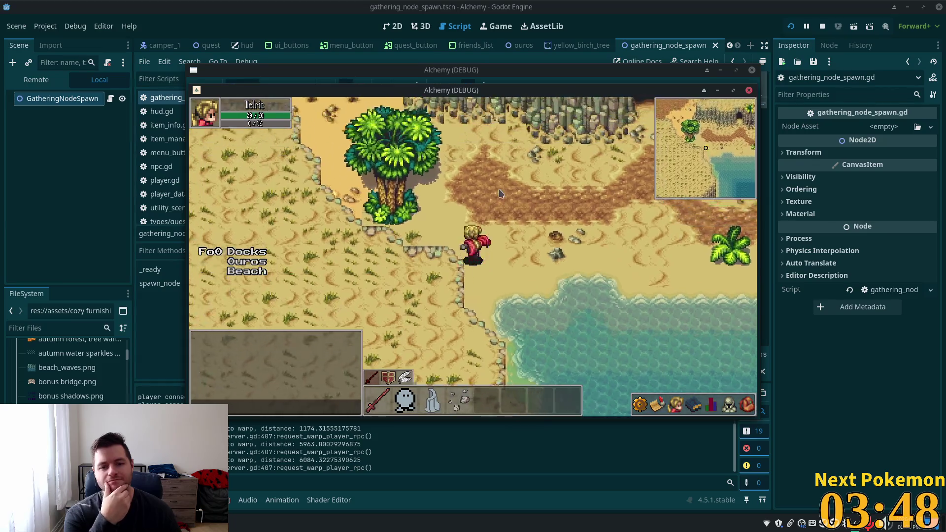
key(Up)
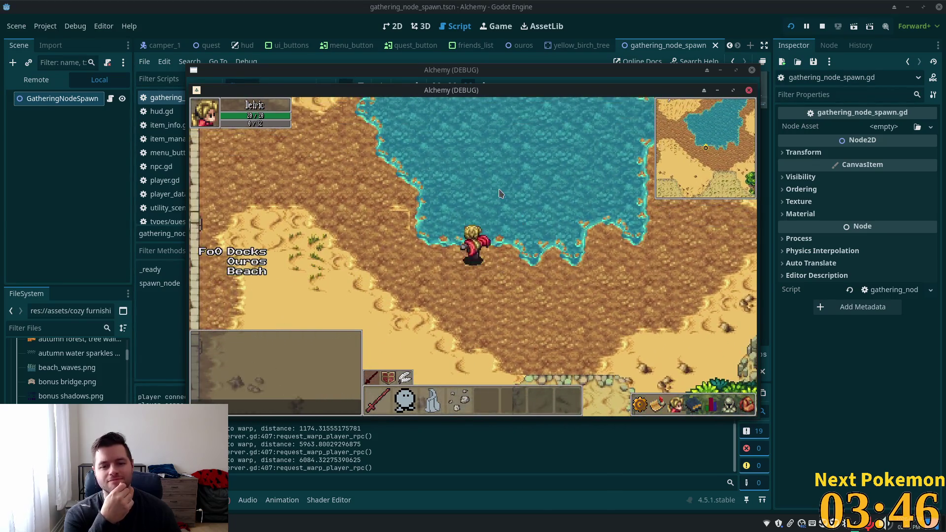
key(Up)
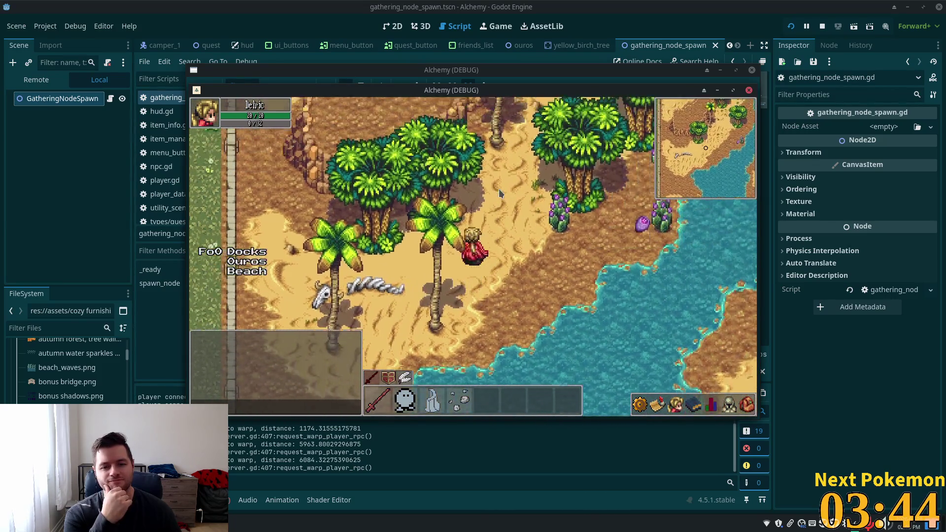
key(Up)
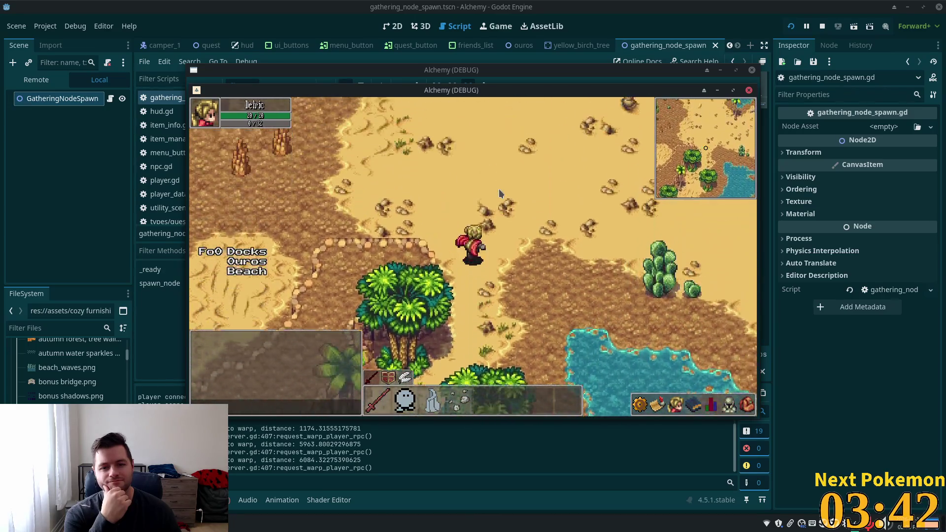
key(Up)
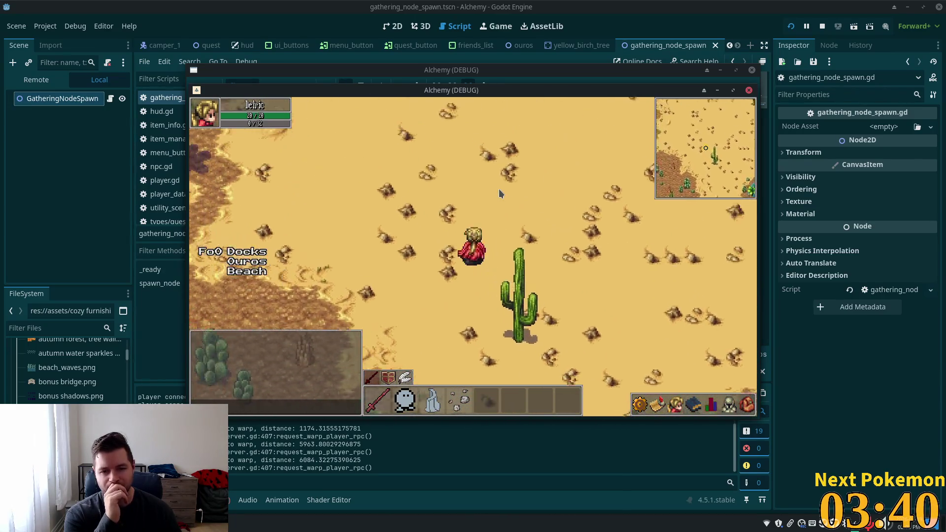
key(Left)
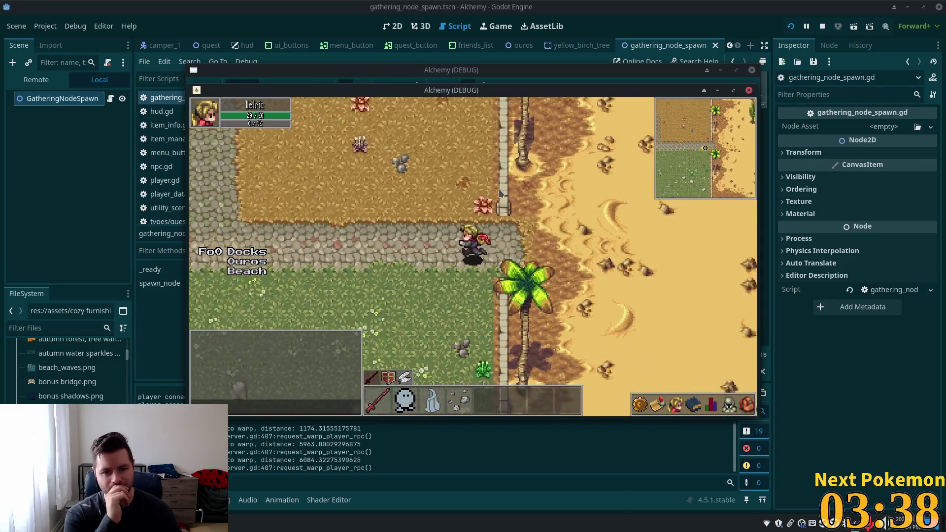
Cross the Fields of Ouros wooden dock and follow the tree-lined road toward the village.
key(Left)
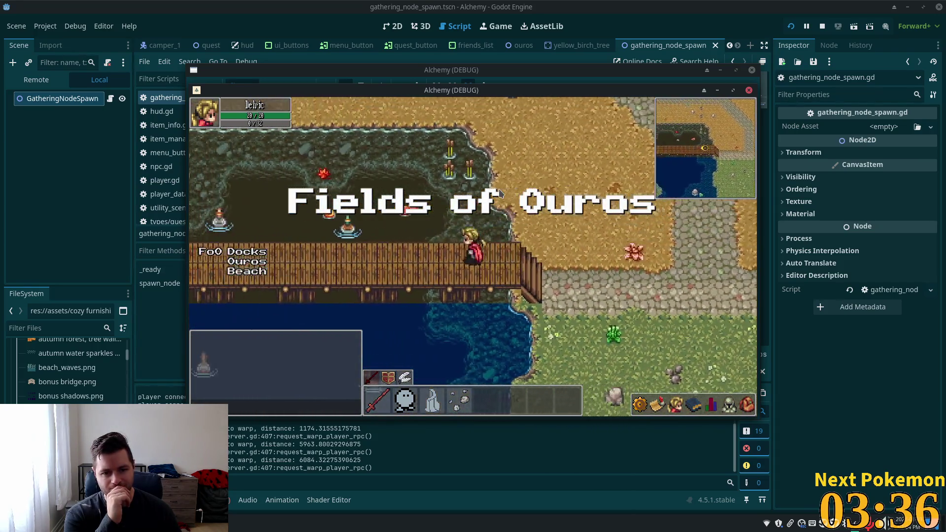
key(Left)
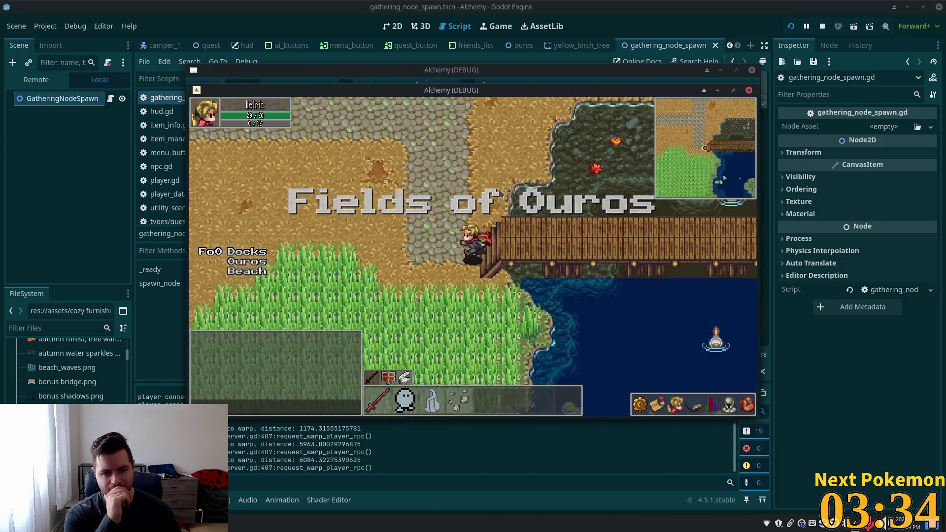
key(Up)
key(Up)
key(Left)
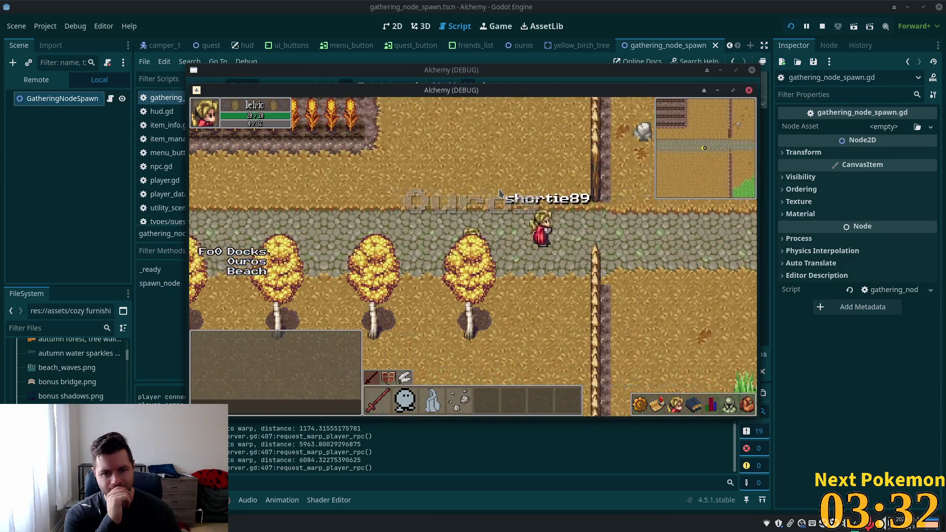
key(Left)
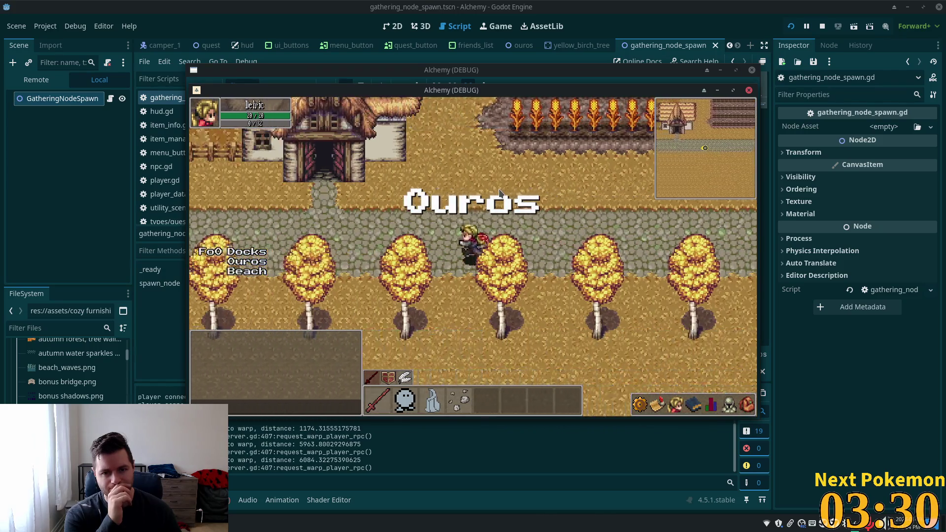
key(Up)
Walk up the cobblestone path through Ouros village past the thatched houses.
key(Left)
key(Up)
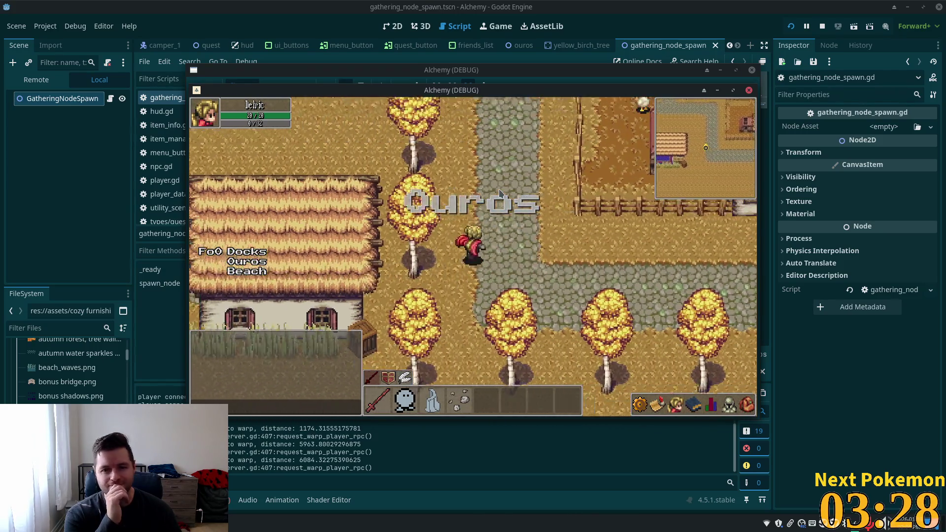
key(Up)
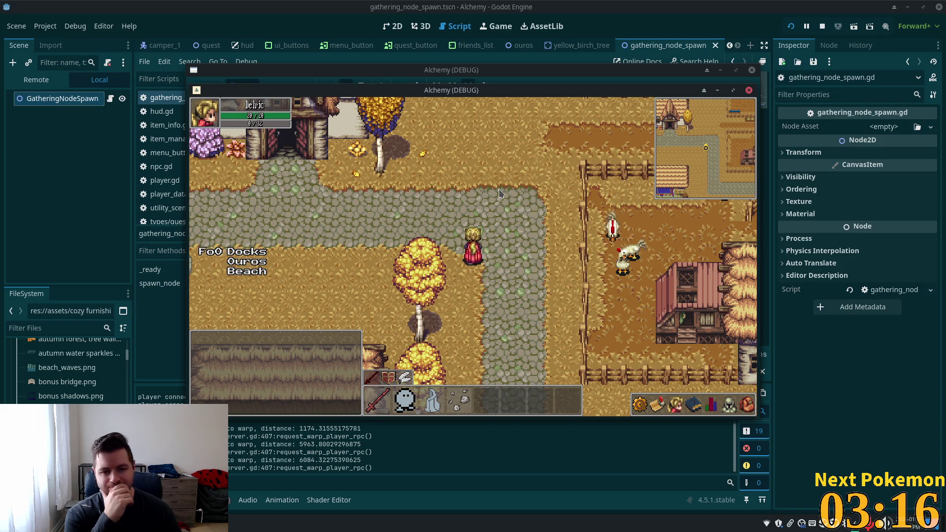
key(a)
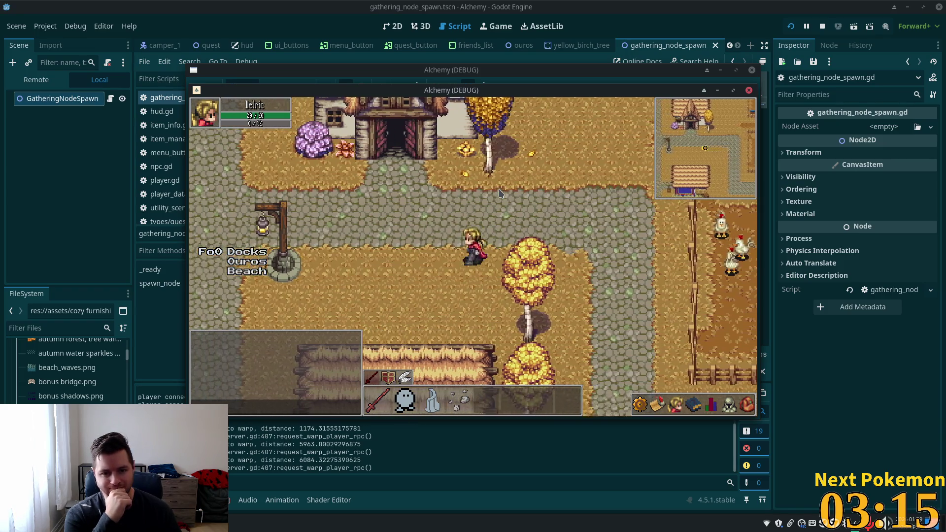
key(a)
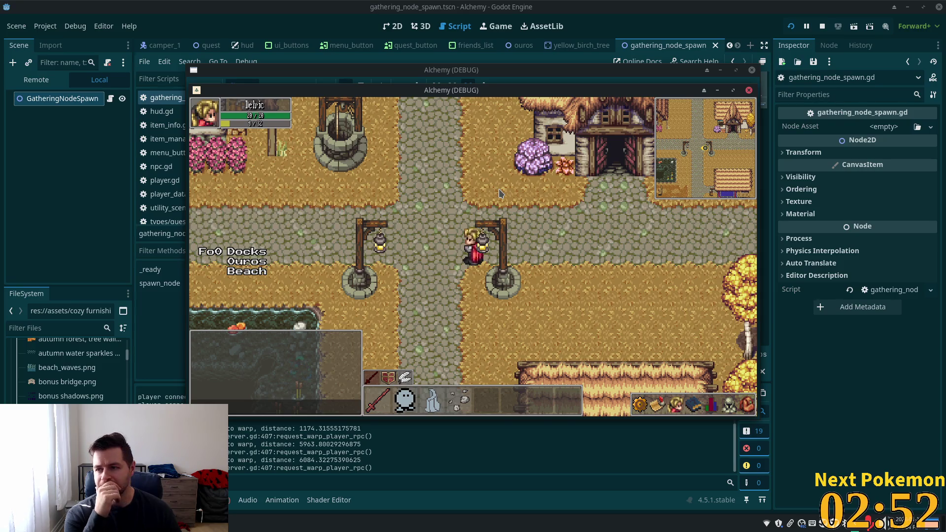
key(w)
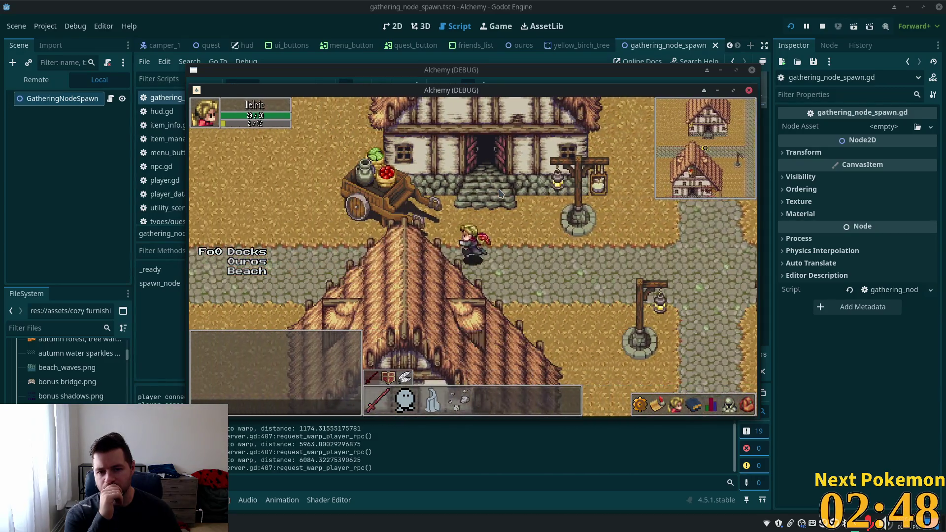
Walk the player over the stone bridge and rocky cliffs into Etheros Forest.
key(a)
key(a)
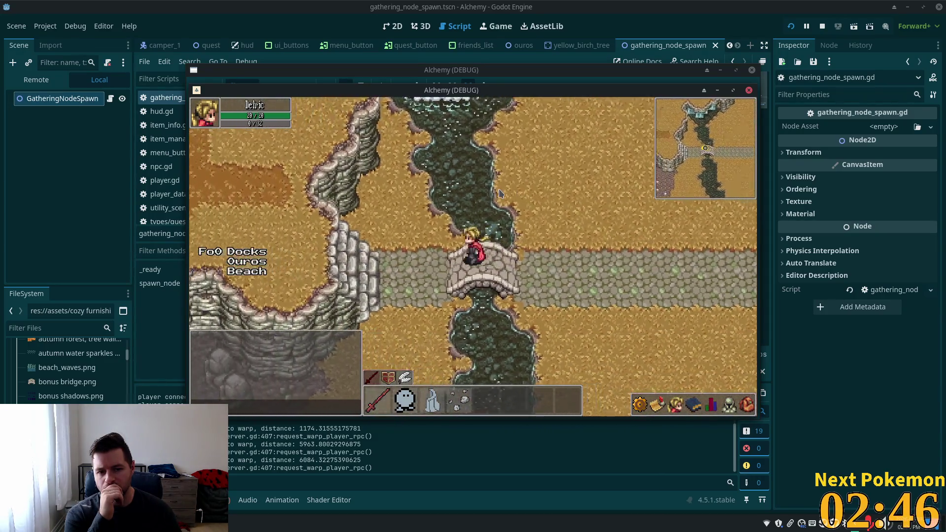
key(w)
key(a)
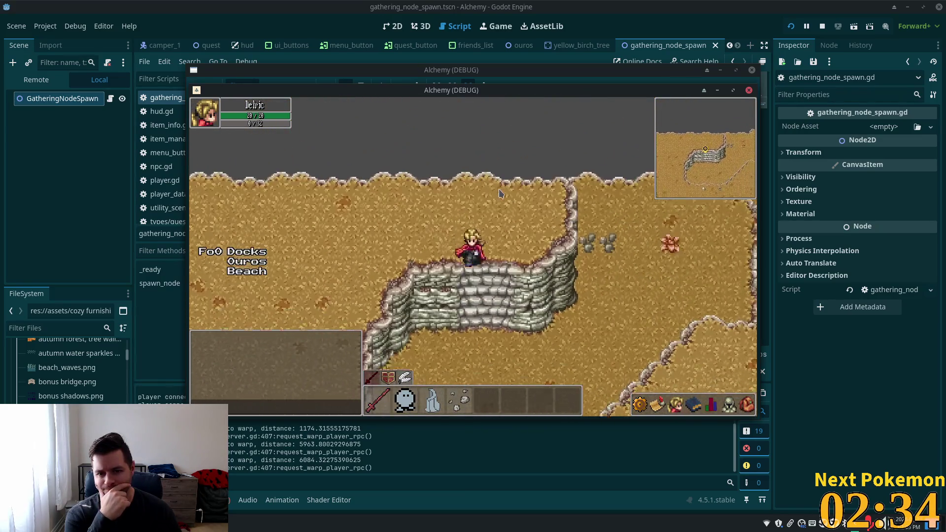
key(Down)
key(Left)
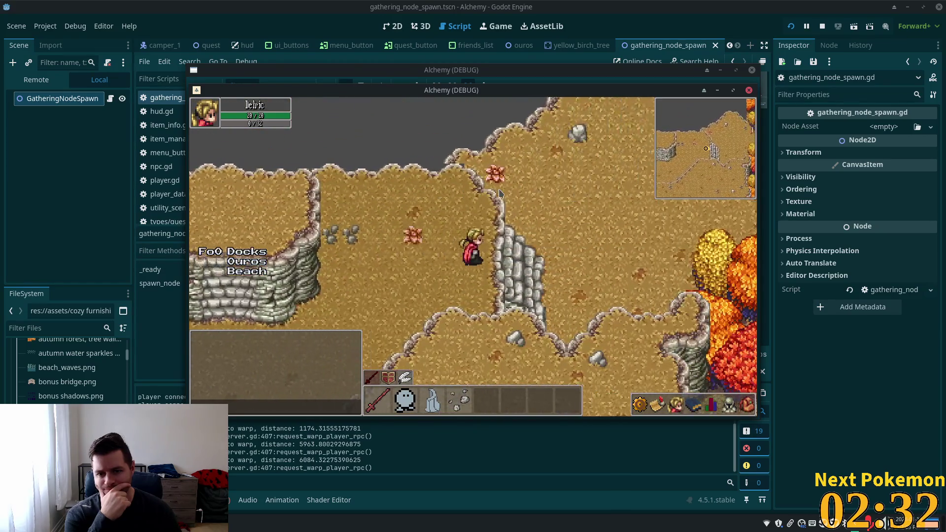
key(Right)
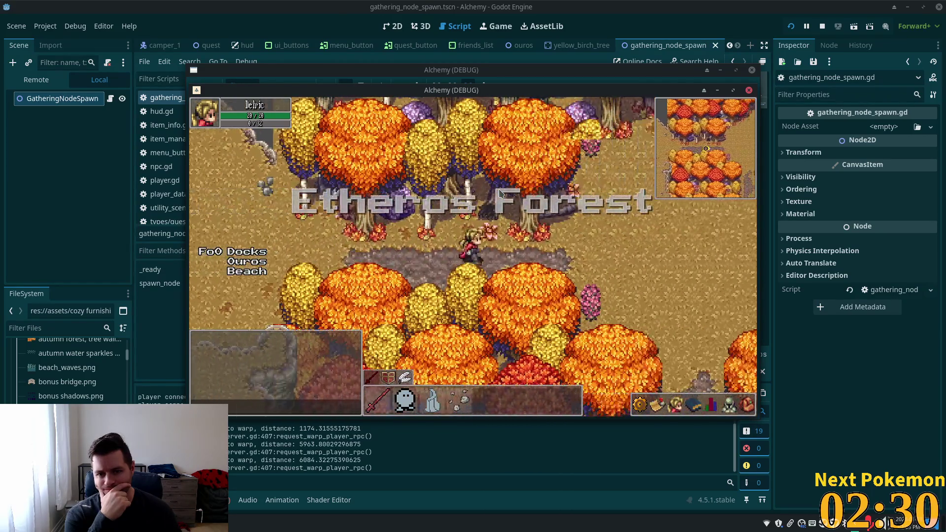
key(Right)
key(Down)
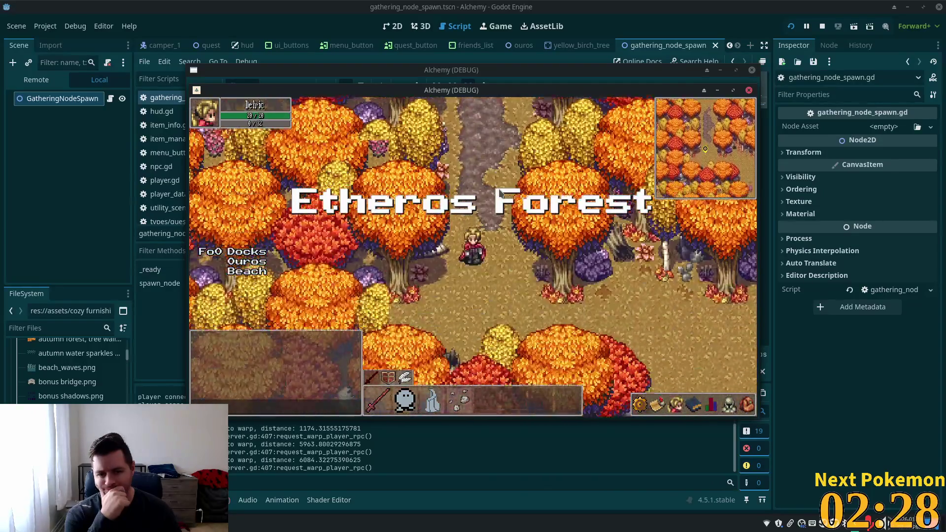
key(Right)
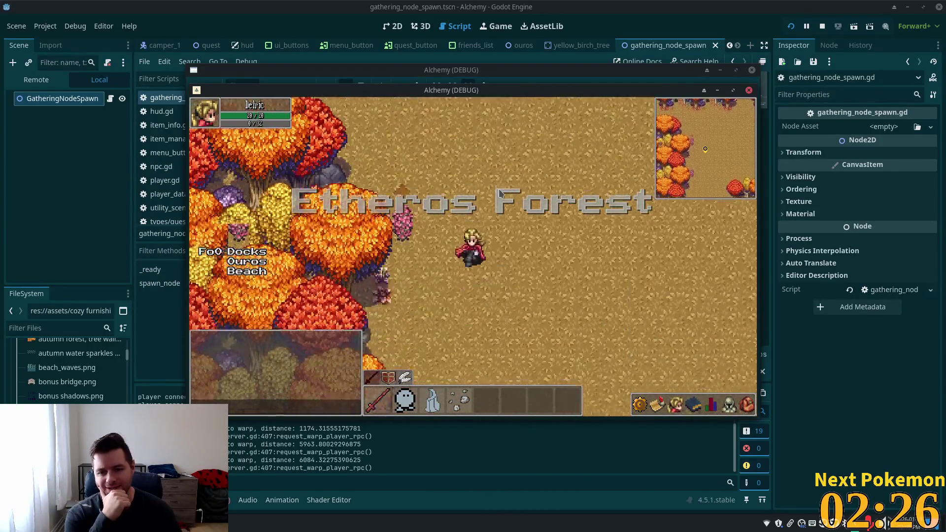
Follow the forest path down out of the clearing and through Ouros town.
key(Down)
key(Right)
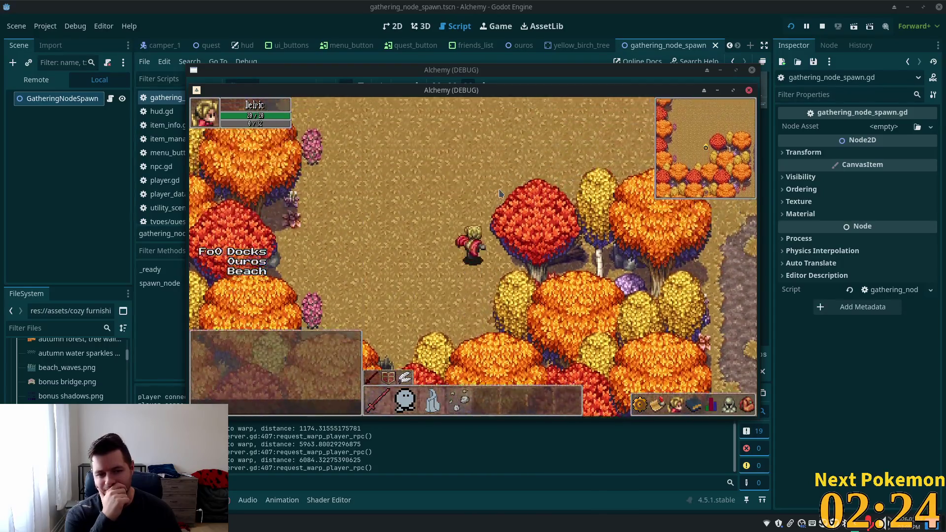
key(Down)
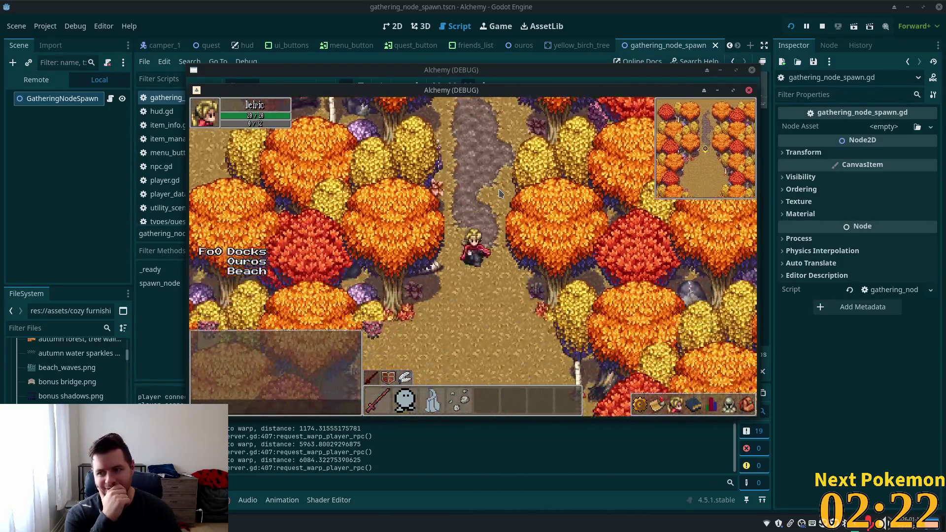
key(Down)
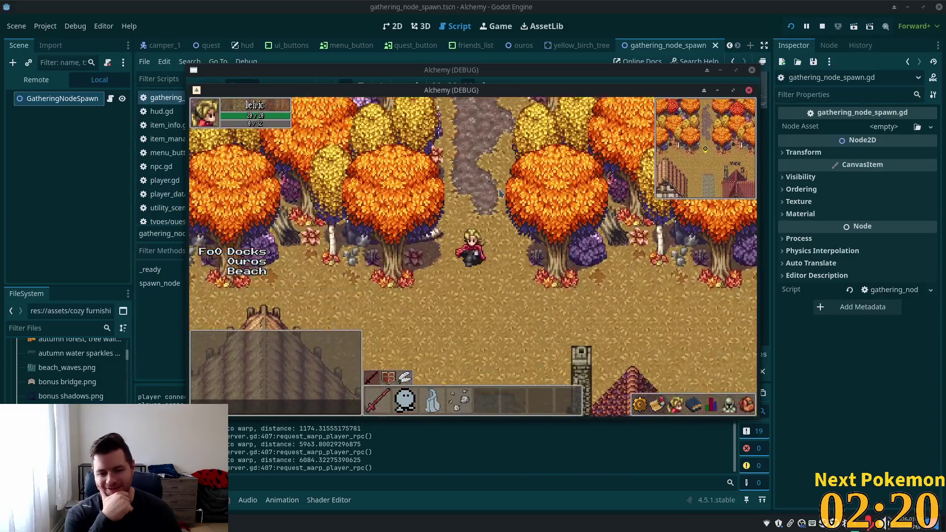
key(Down)
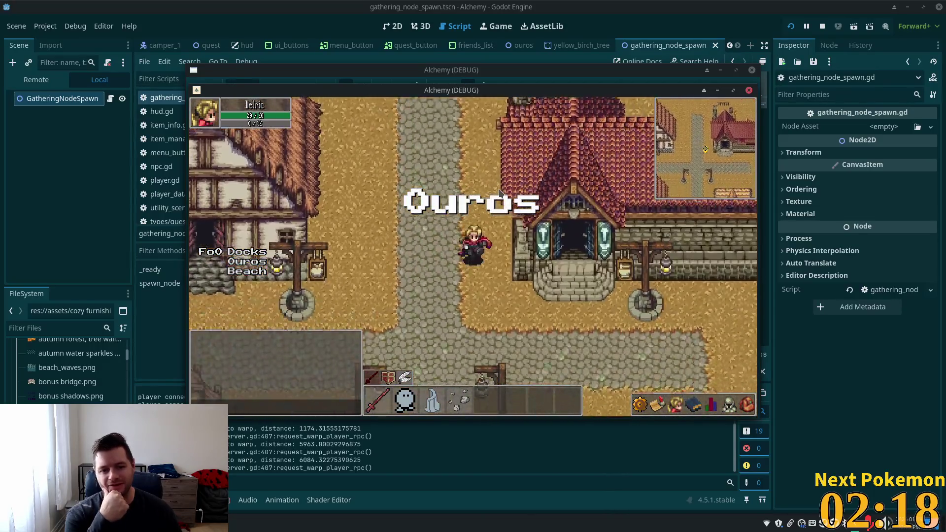
key(Down)
key(Right)
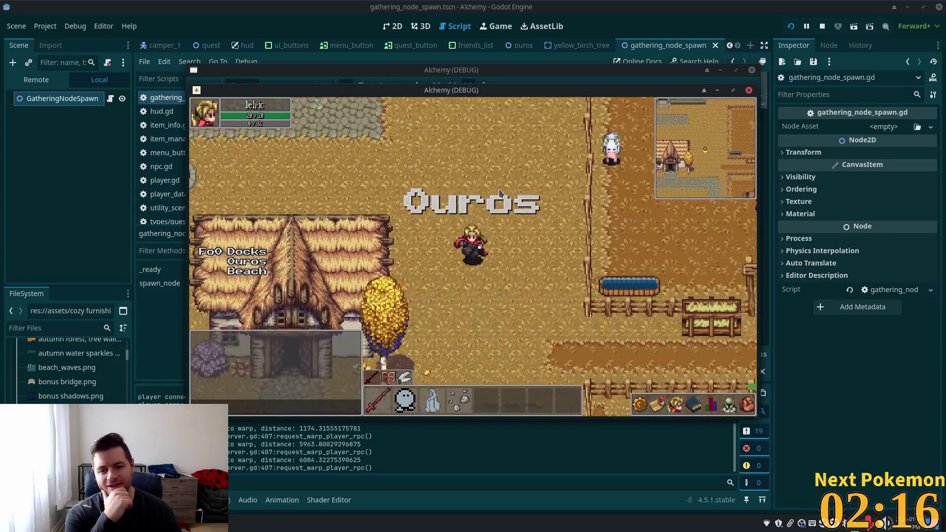
Walk along the cobblestone road past the other player into the Fields of Ouros.
key(Down)
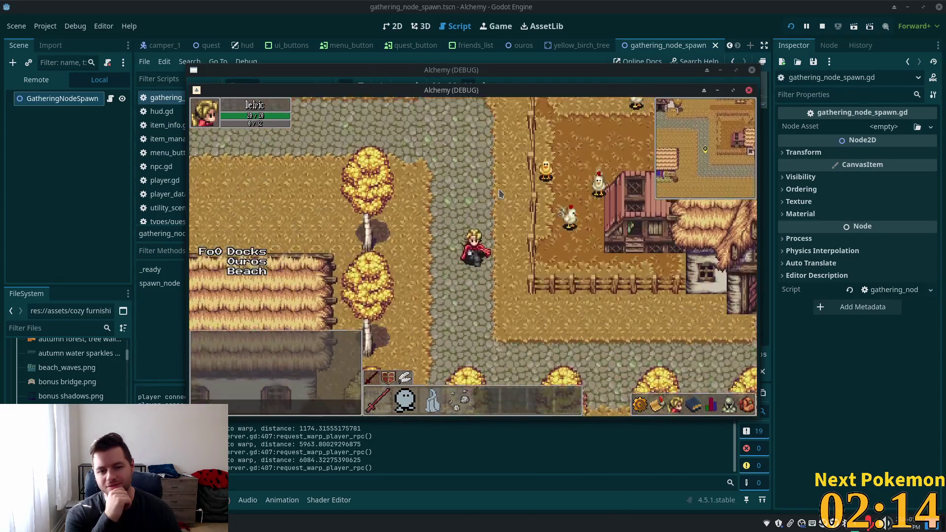
key(Down)
key(Right)
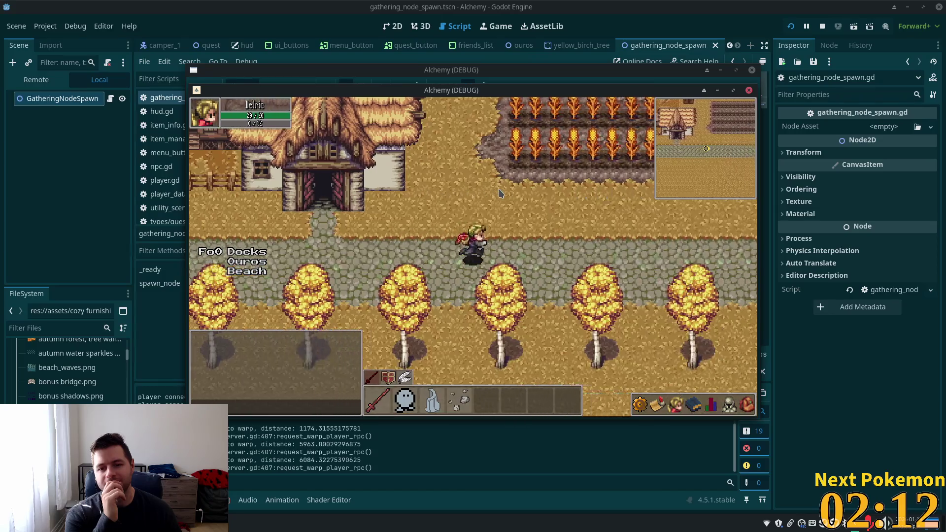
key(Right)
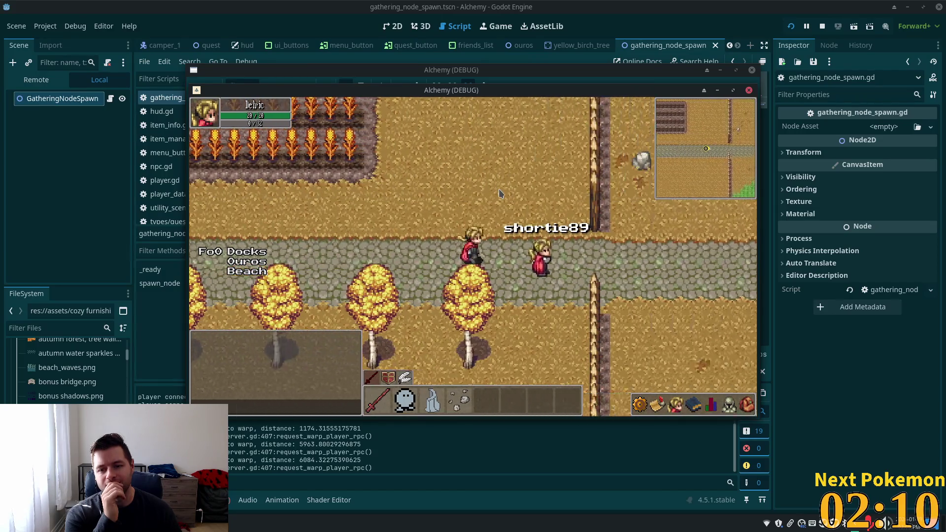
key(Right)
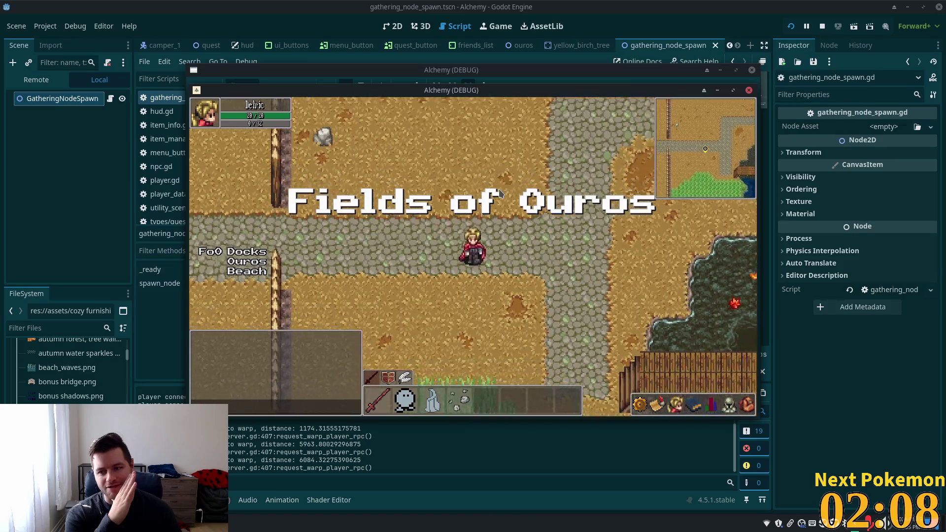
Walk the player around the wooden dock and beach, then down into the field.
key(Down)
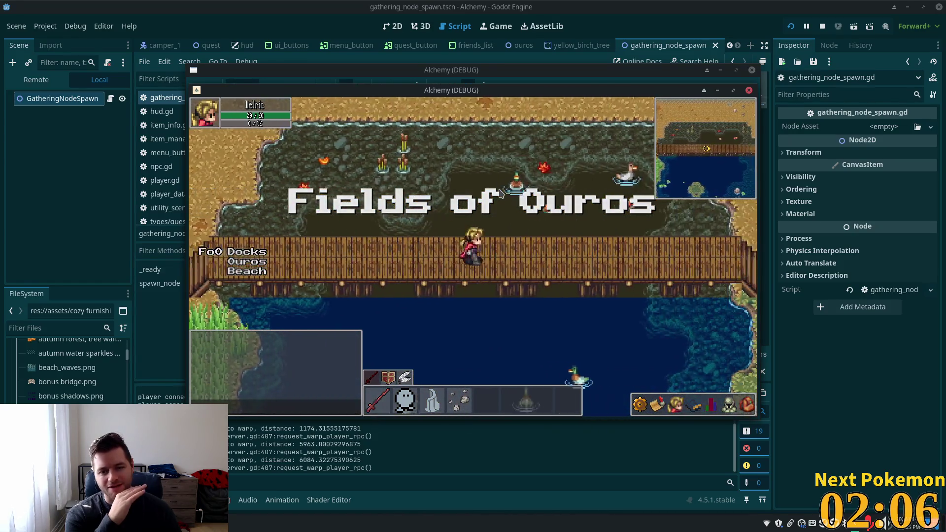
key(Up)
key(Right)
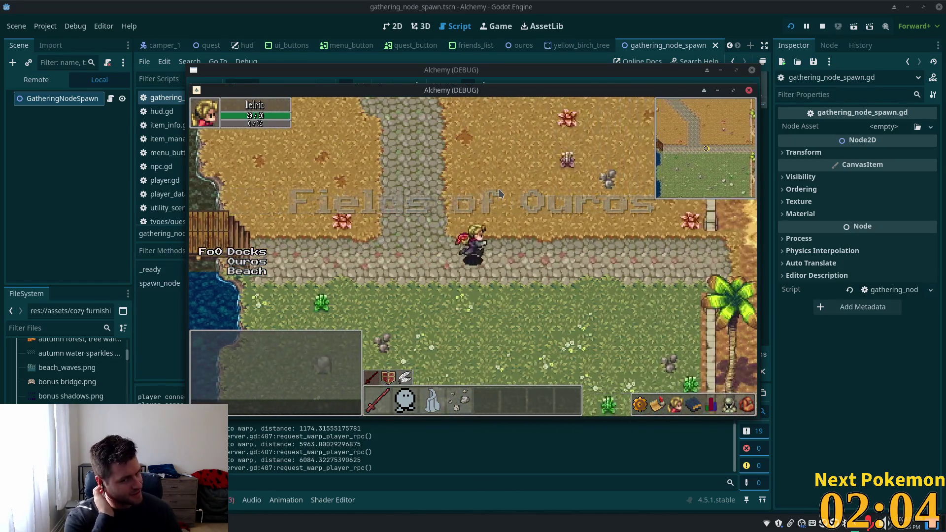
key(Right)
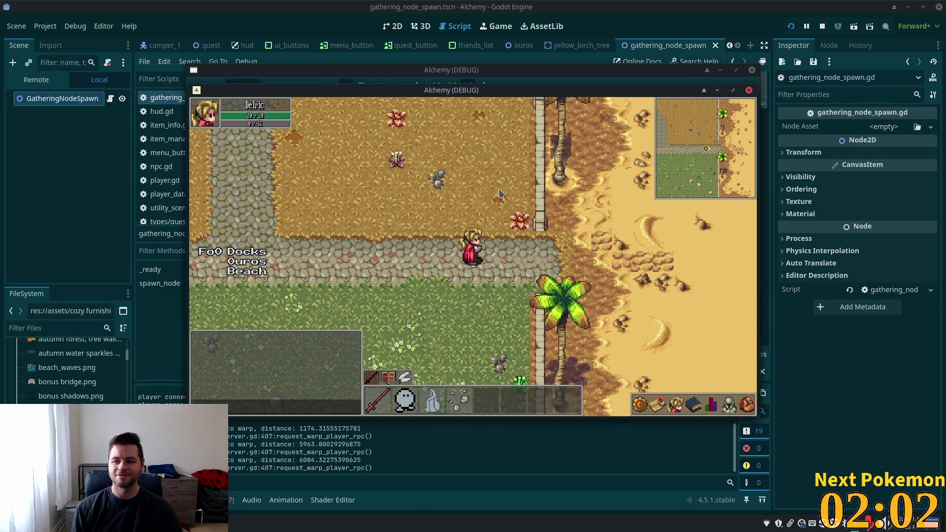
key(Left)
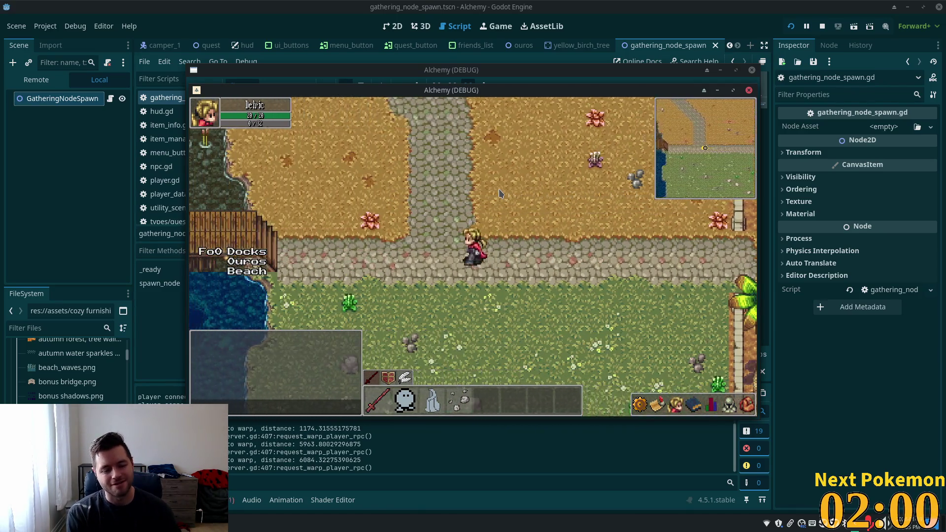
key(Left)
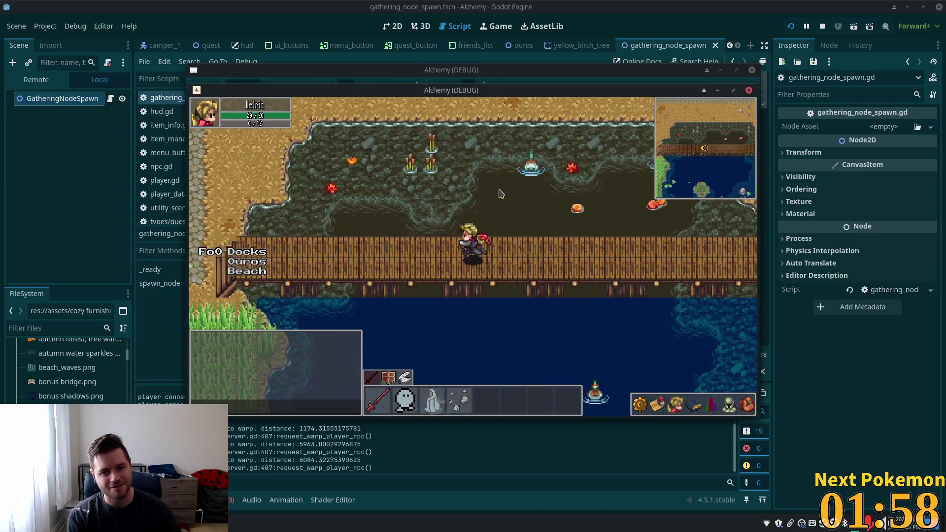
key(Down)
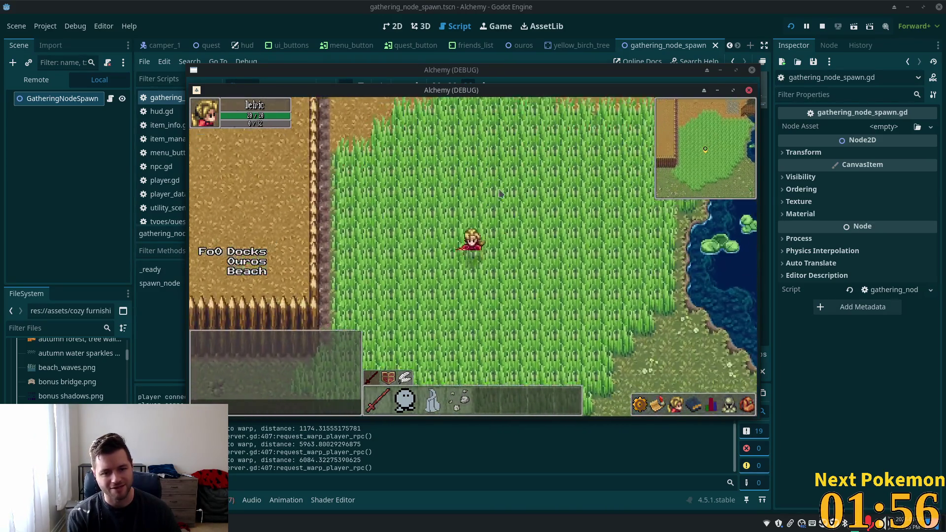
key(Down)
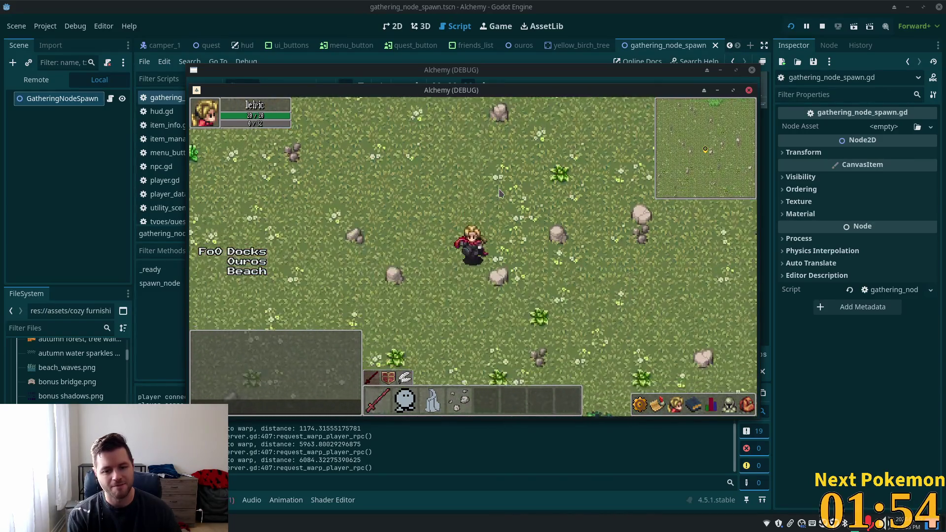
key(Down)
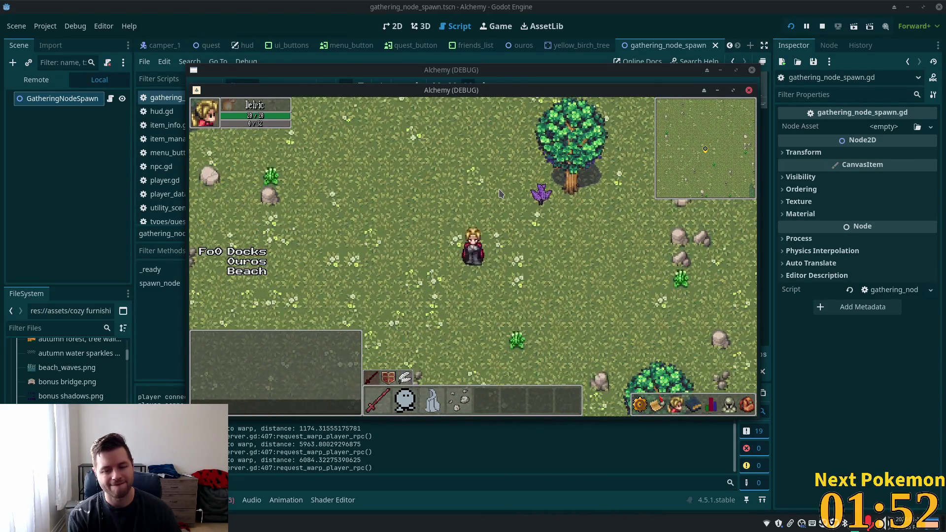
Walk back up along the fence to the Ouros road, then stop the running game.
key(Up)
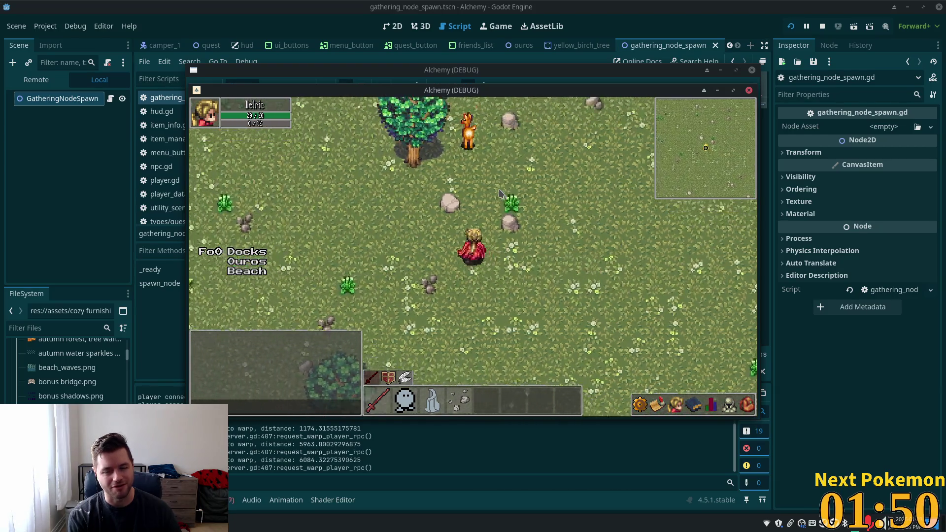
key(Up)
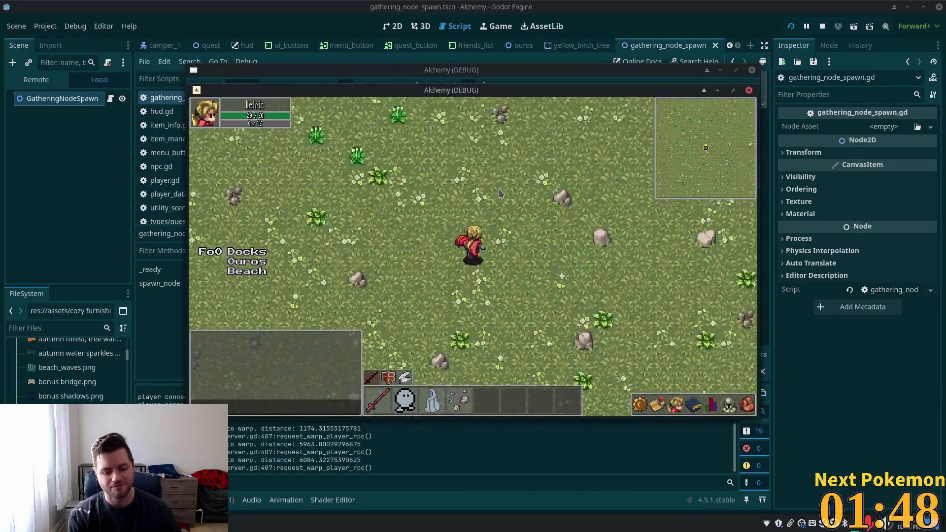
key(Right)
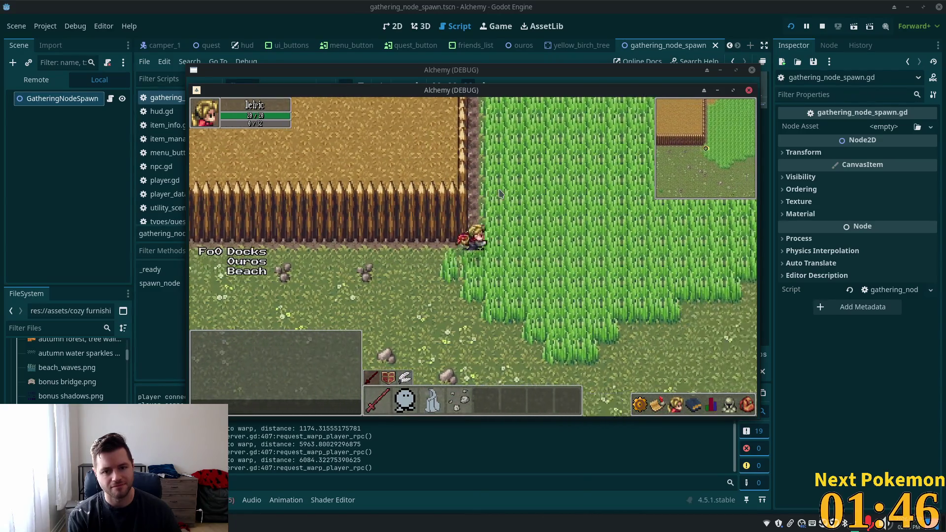
key(Up)
key(Up)
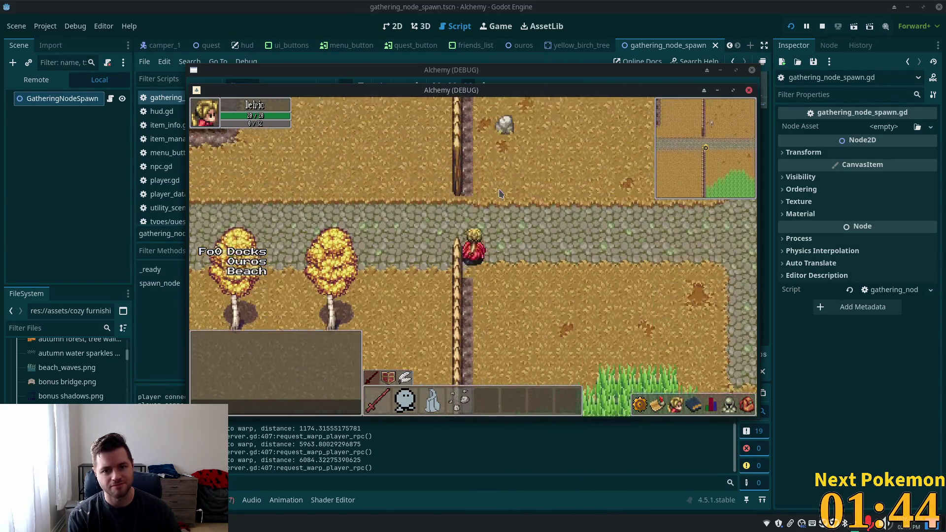
key(Up)
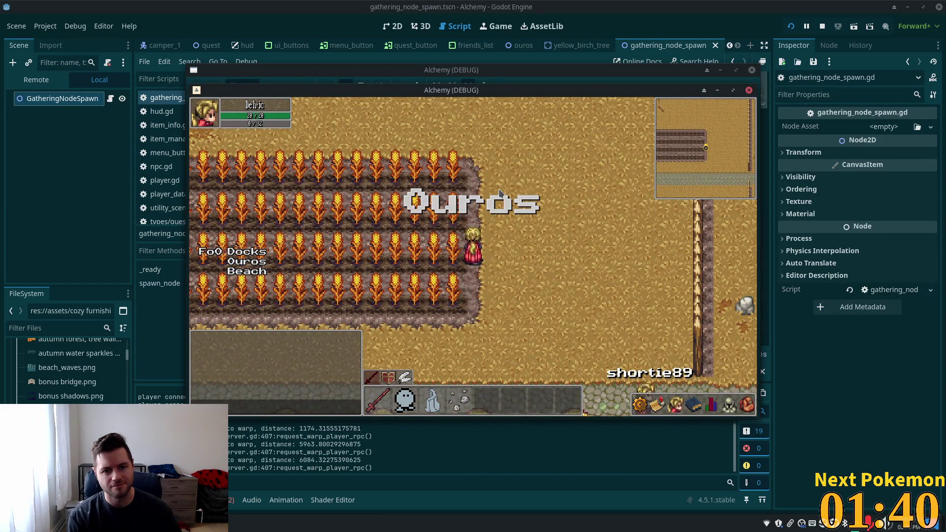
key(Down)
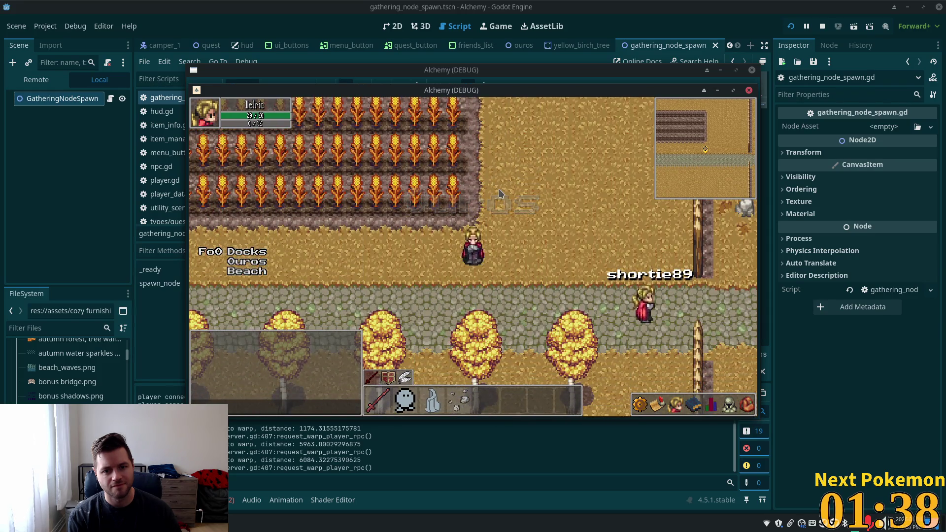
key(Down)
key(Down)
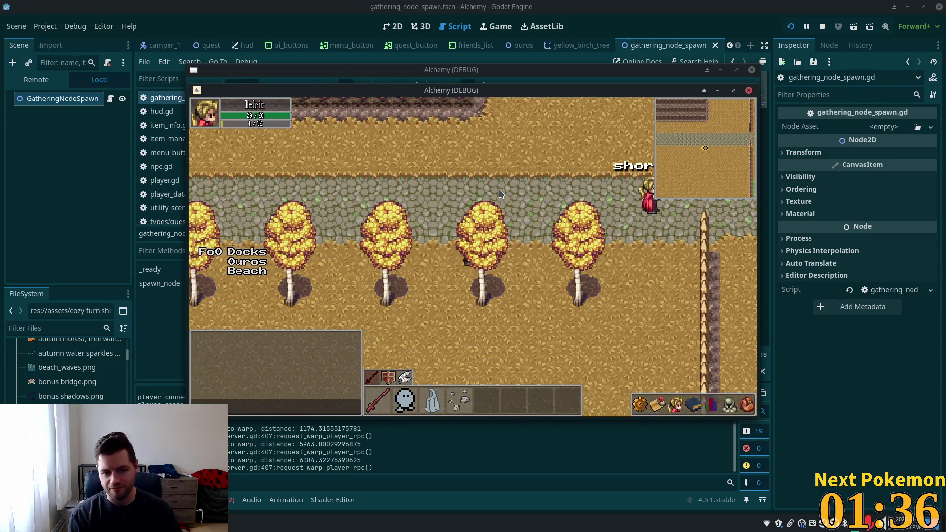
key(Right)
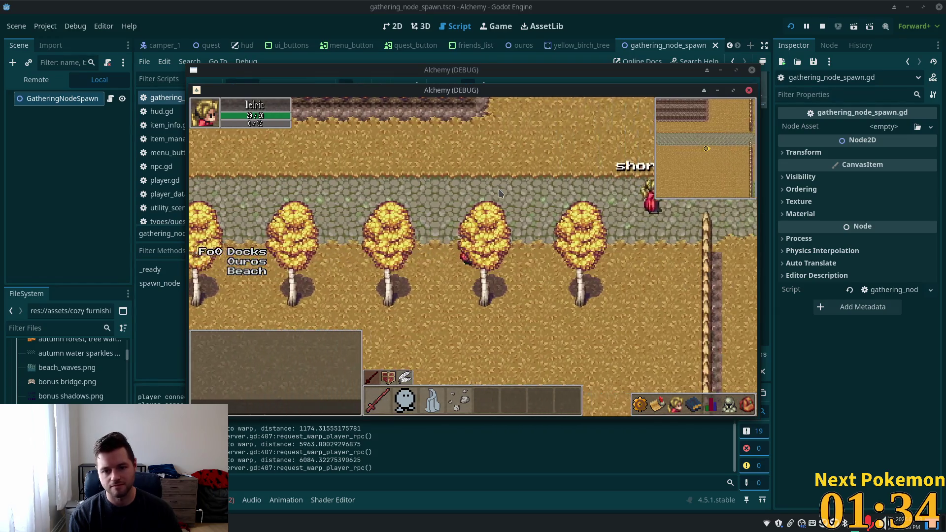
key(Left)
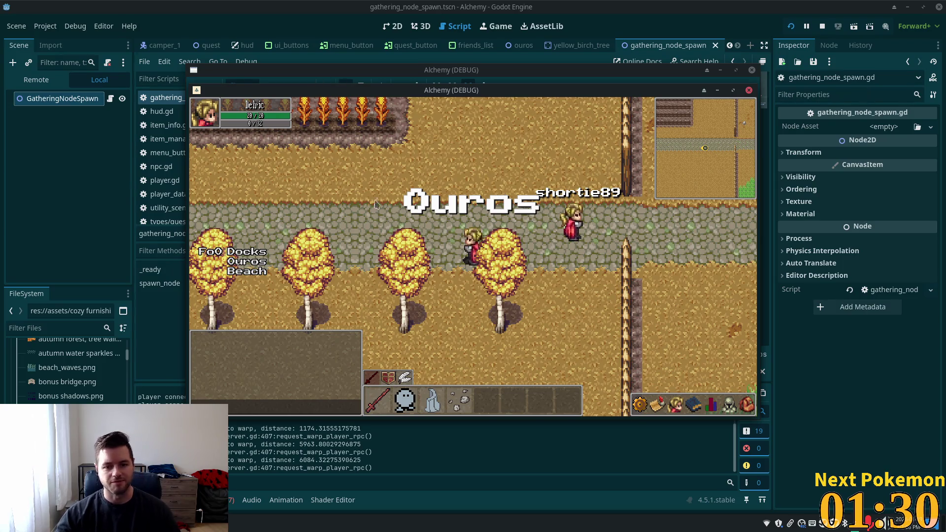
click(605, 13)
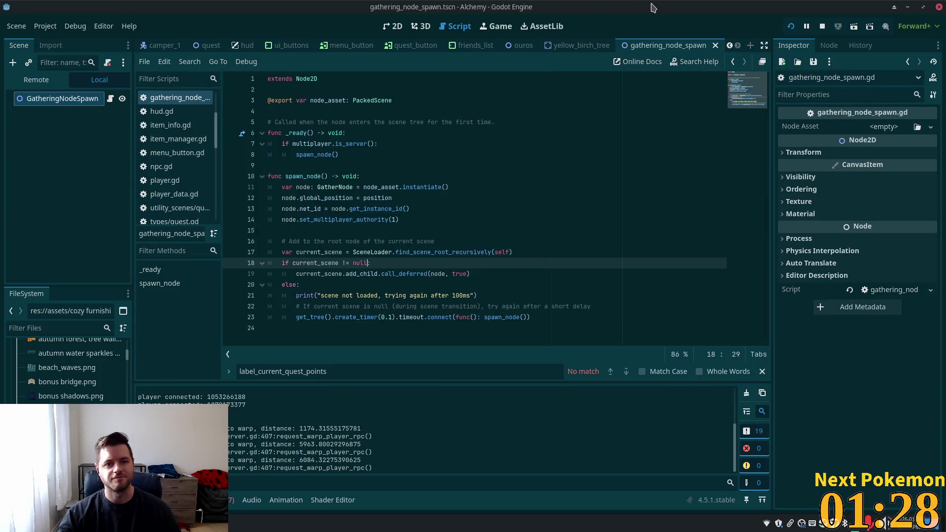
Go from the yellow_birch_tree scene to the ouros scene in the 2D editor.
click(580, 46)
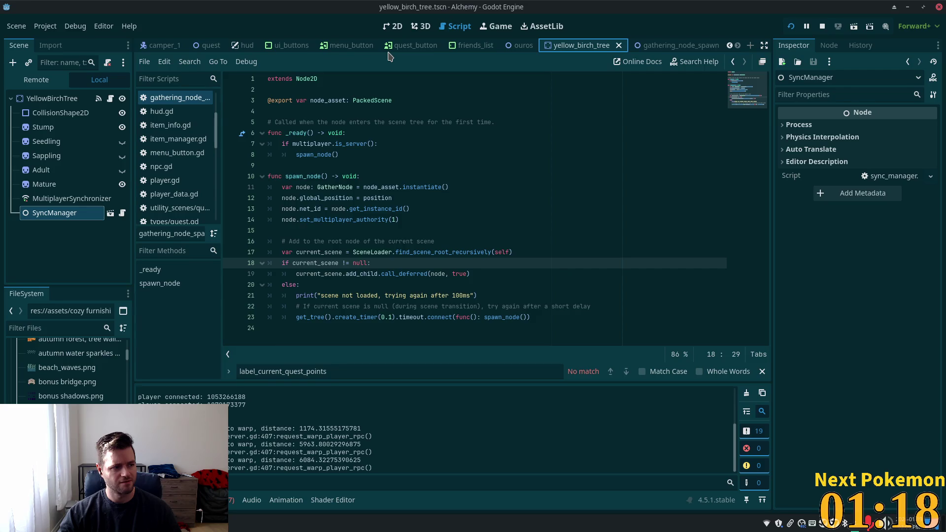
click(523, 46)
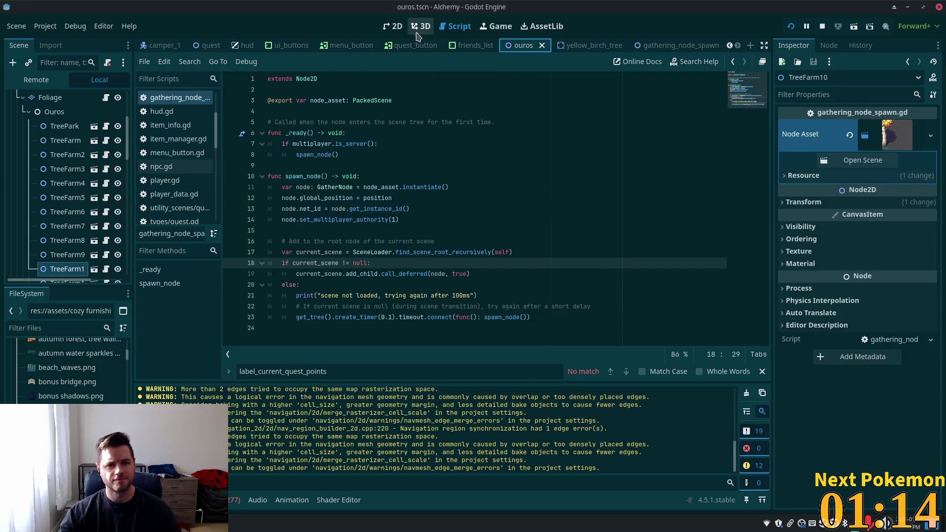
click(393, 27)
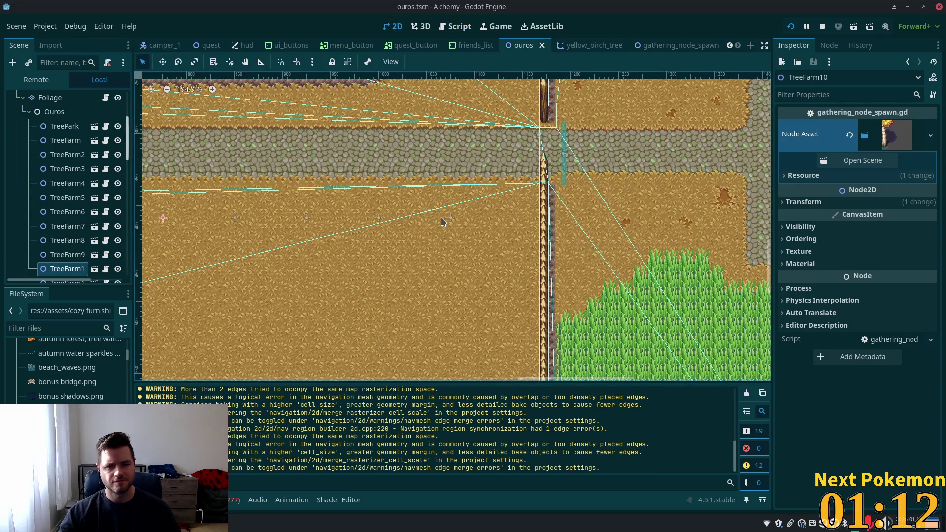
Widen the scene tree and delete TreeFarm13 and TreeFarm14 from the ouros scene.
scroll(26, 240, down, 4)
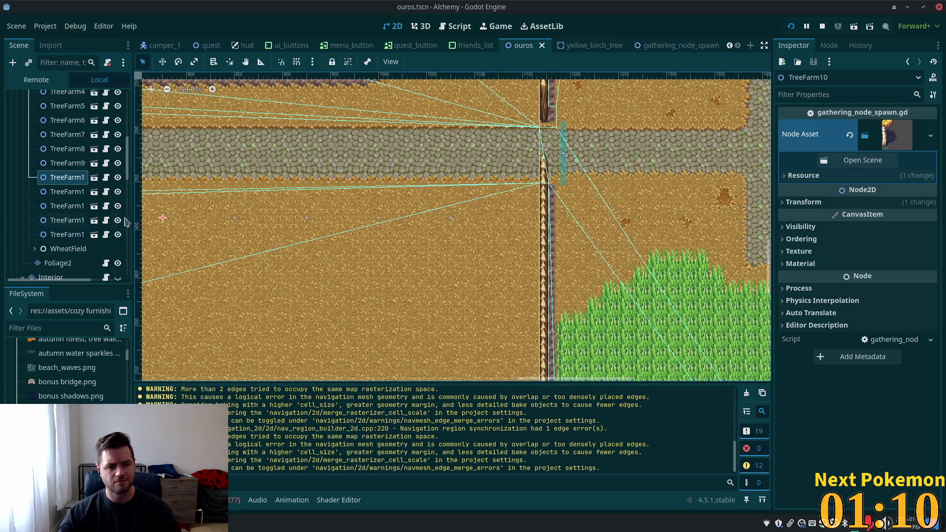
drag(135, 179, 142, 178)
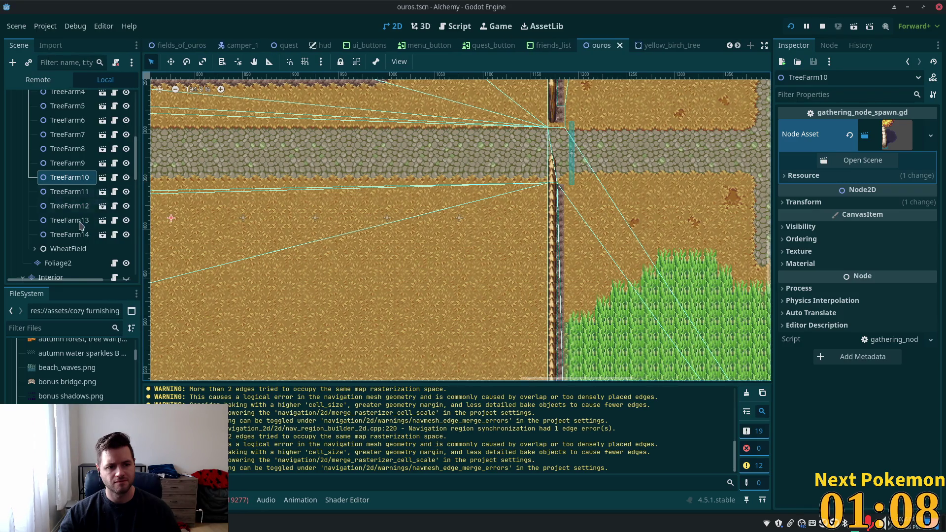
click(71, 234)
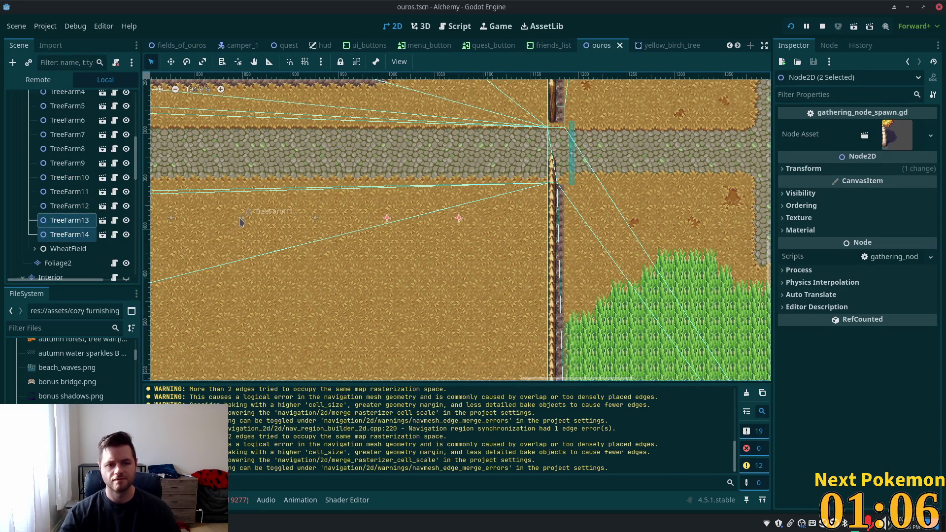
click(482, 290)
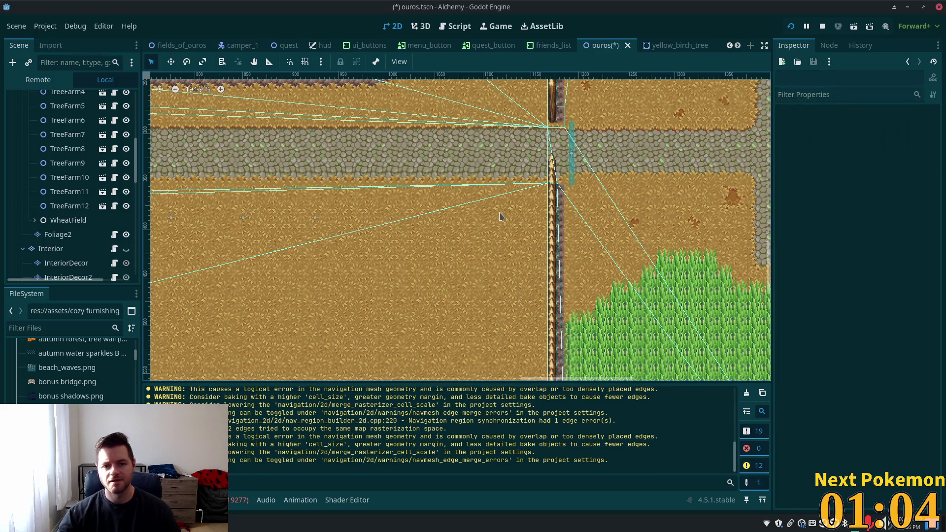
Delete TreeFarm13 and TreeFarm14 from fields_of_ouros as well, then relaunch the game.
click(182, 44)
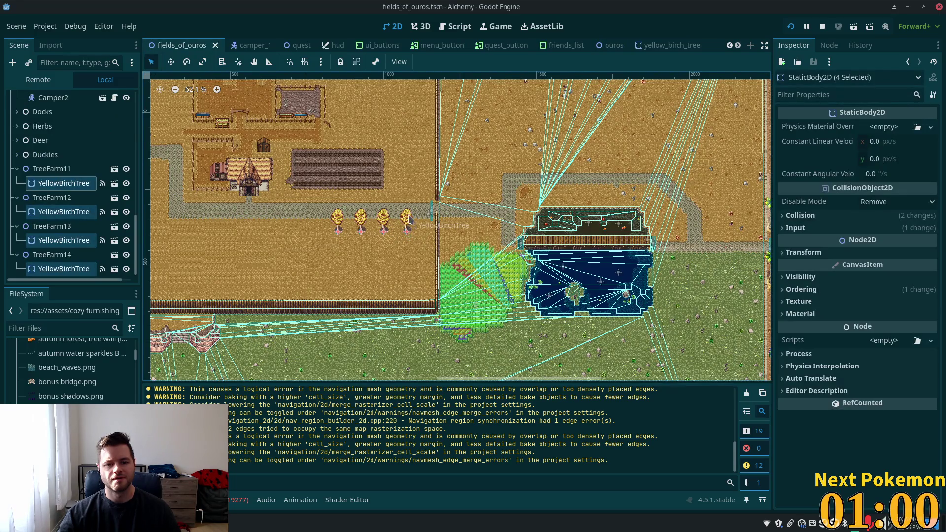
click(60, 269)
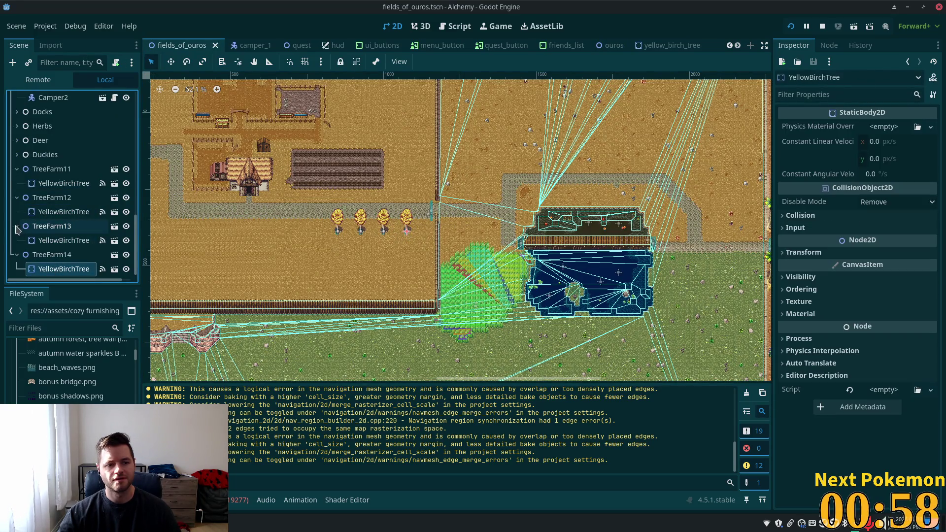
click(16, 253)
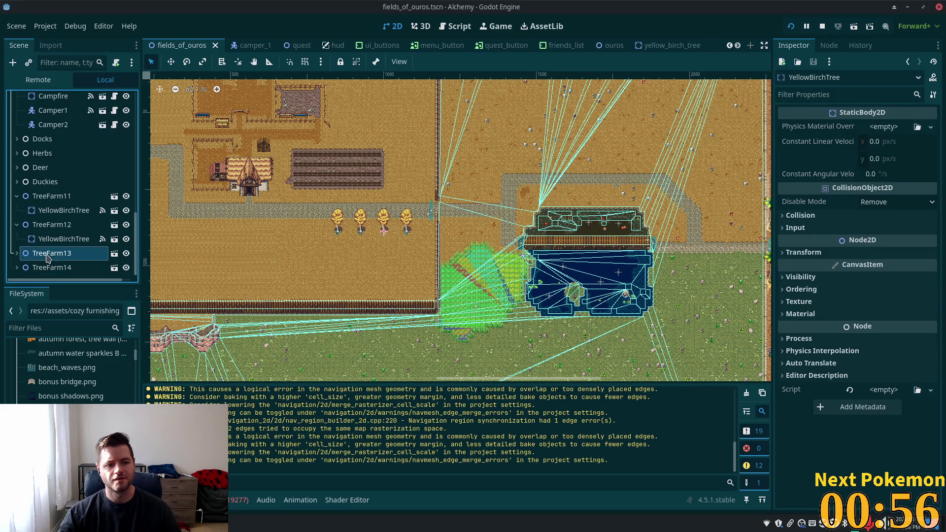
shift+click(48, 256)
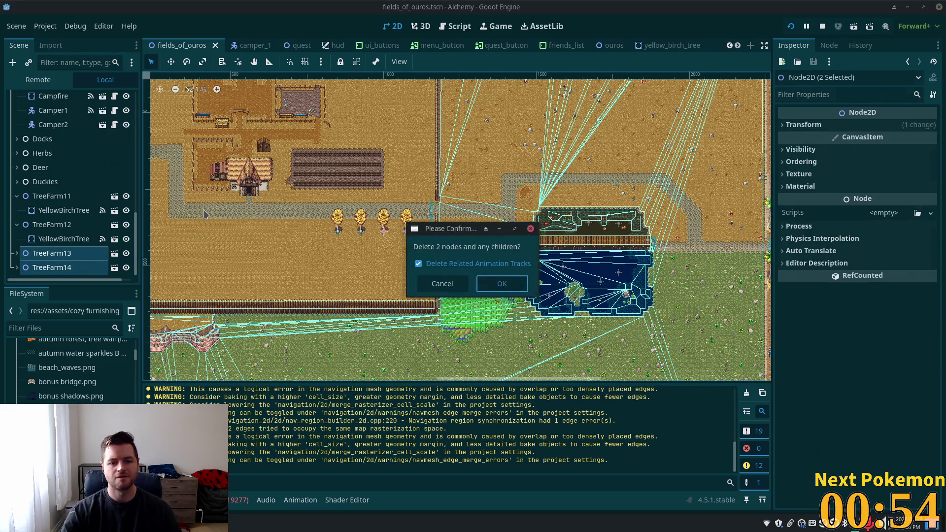
key(Return)
click(792, 28)
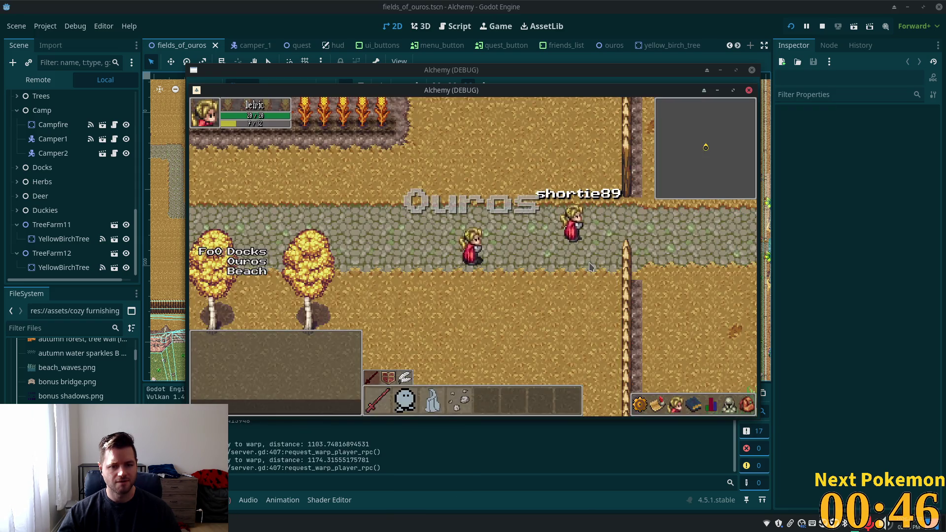
Walk the character east into Fields of Ouros and around the crop field and fenced pen.
key(d)
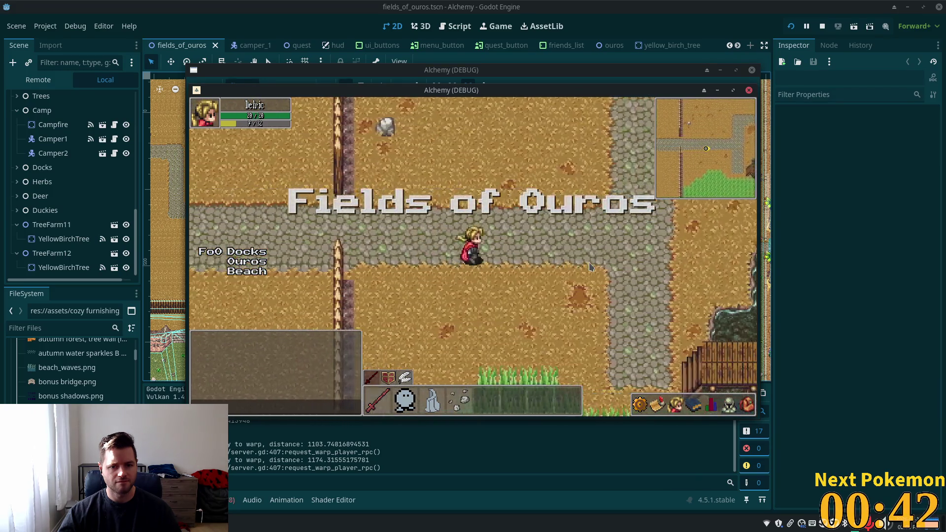
key(a)
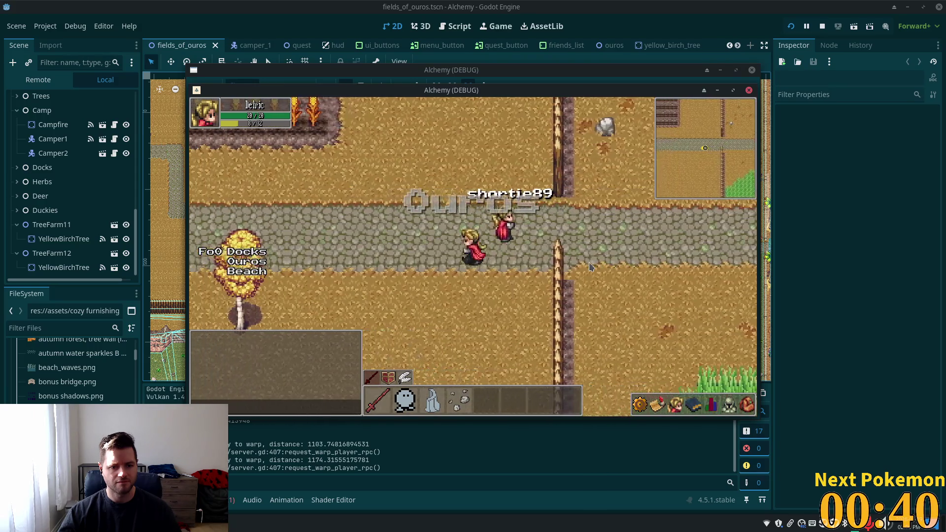
key(w)
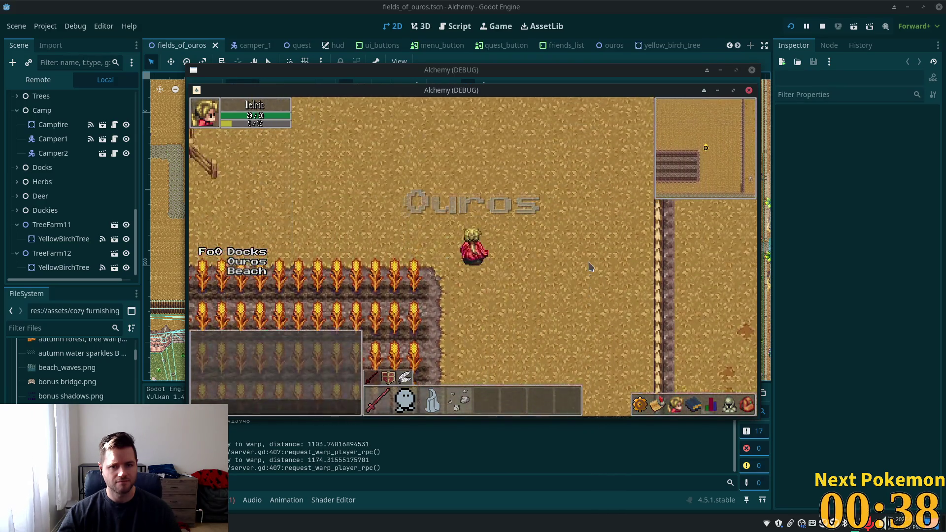
key(s)
key(w)
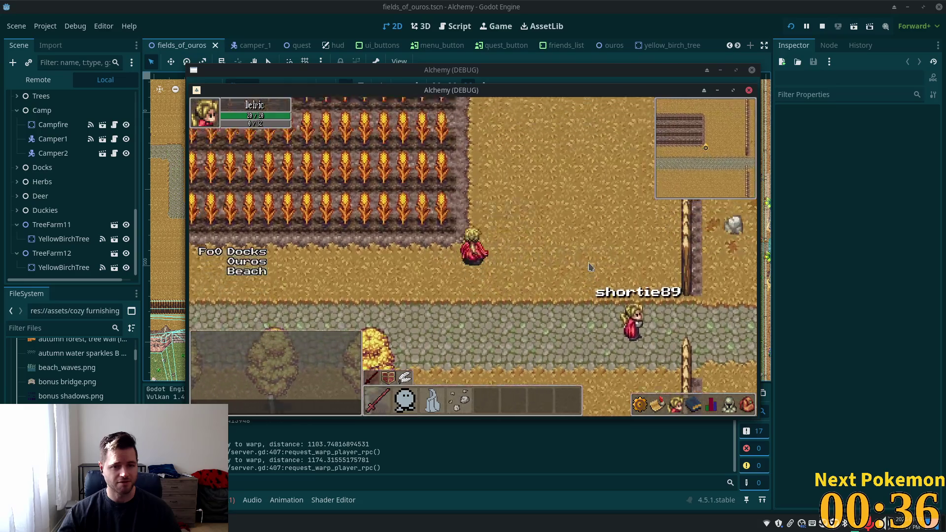
key(a)
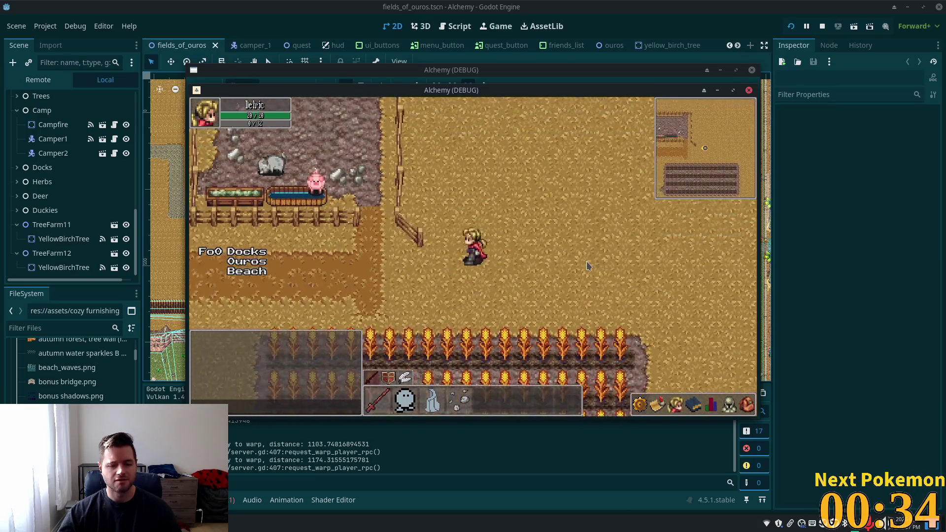
key(s)
key(d)
key(w)
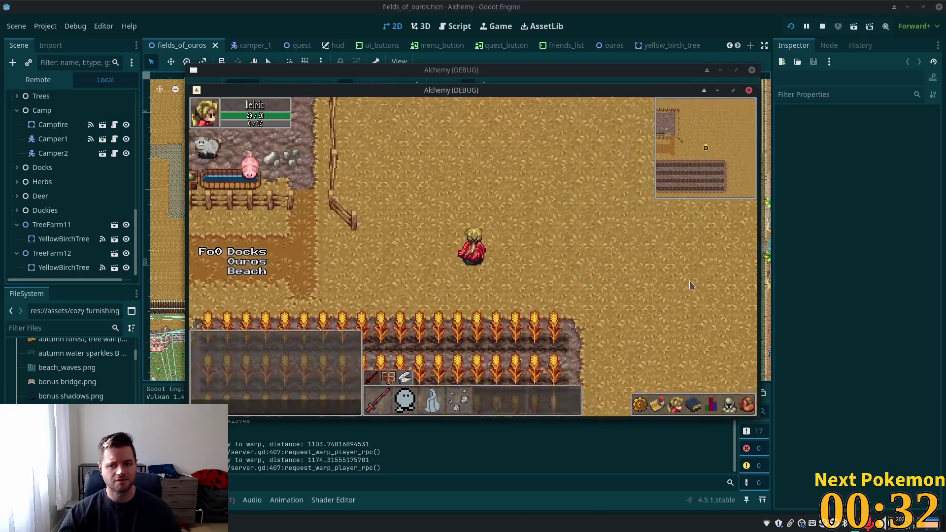
key(a)
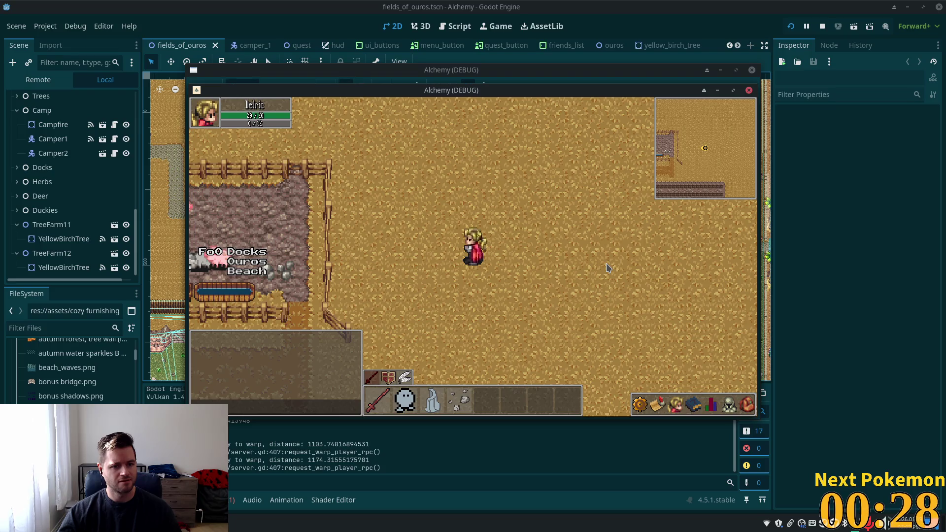
key(s)
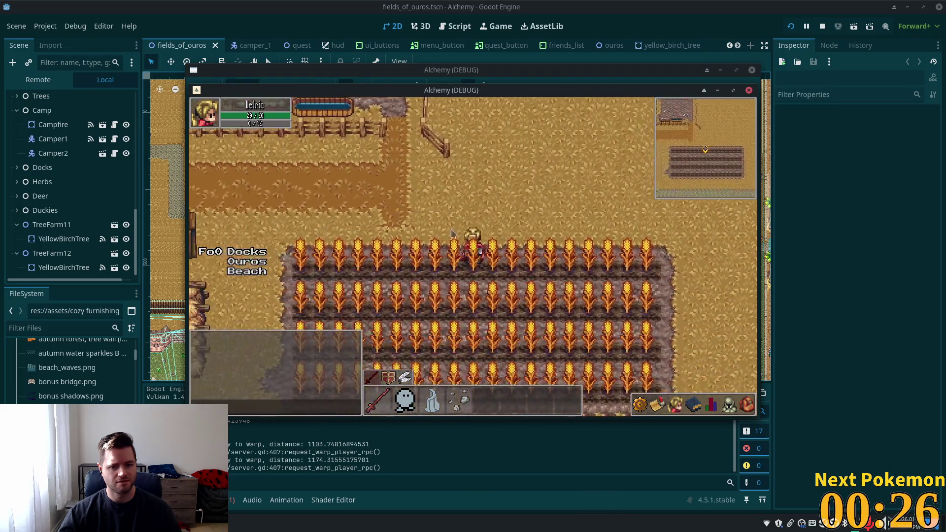
key(d)
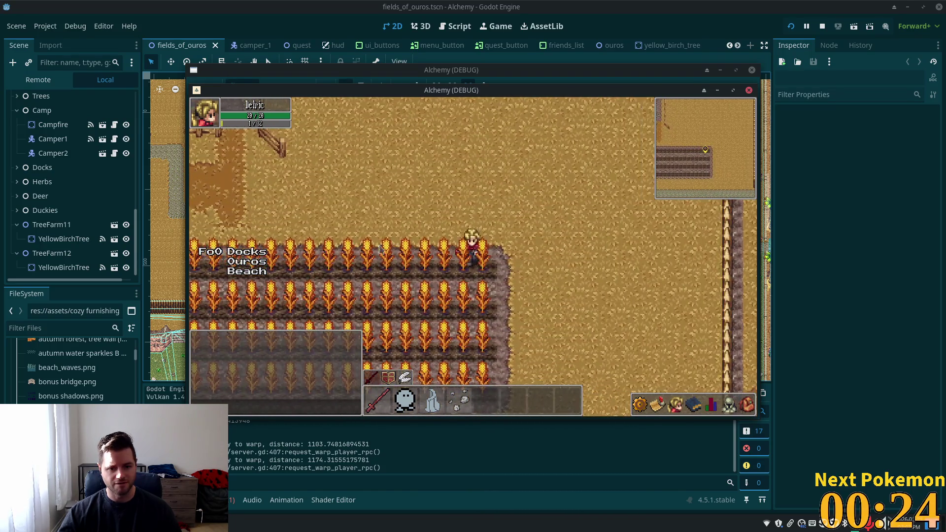
Walk along the stone path and the crop field's top row looking for the other player.
key(s)
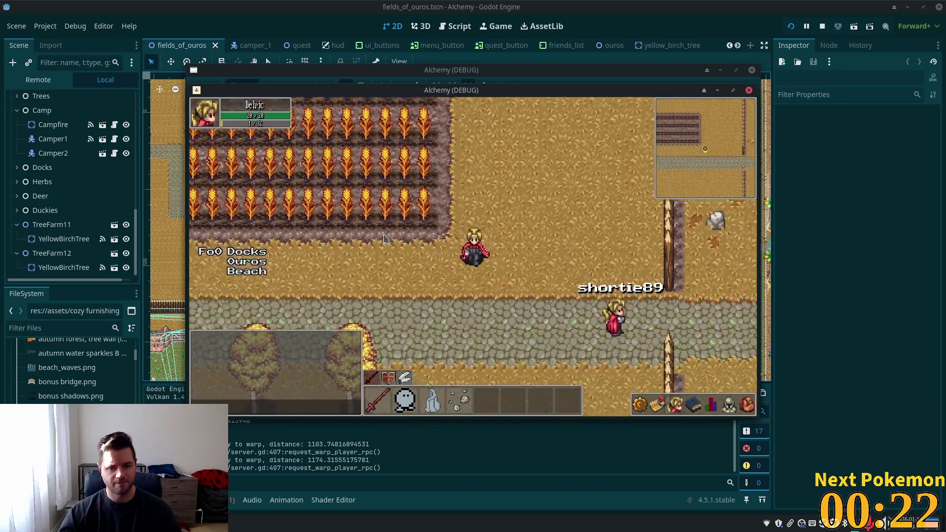
key(d)
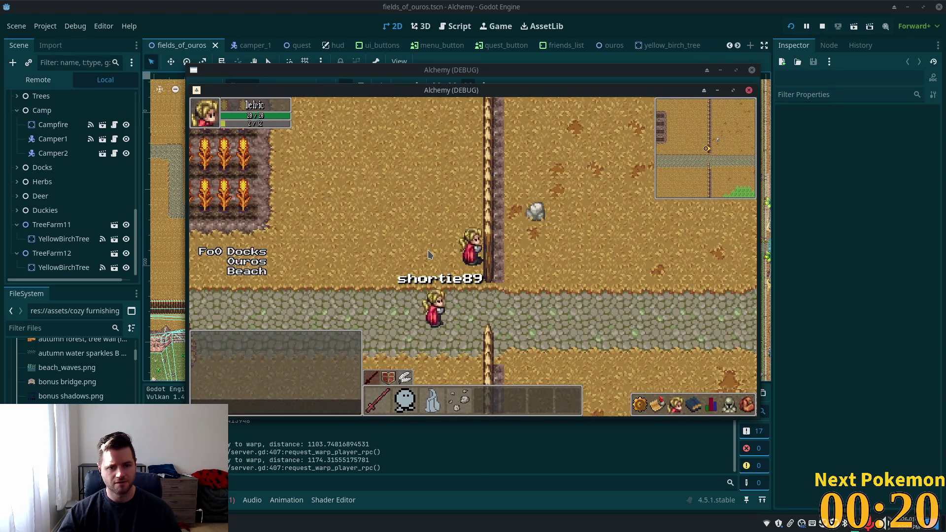
key(s)
key(d)
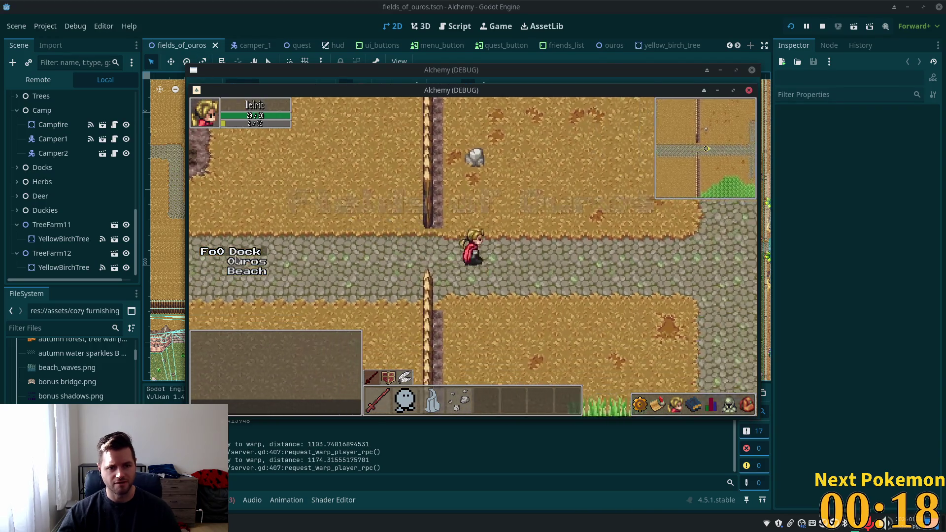
key(a)
key(w)
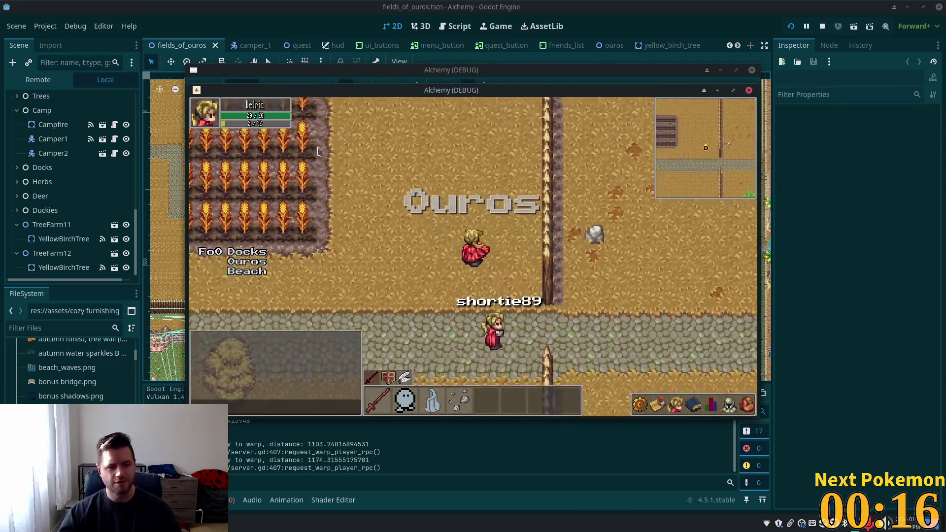
key(w)
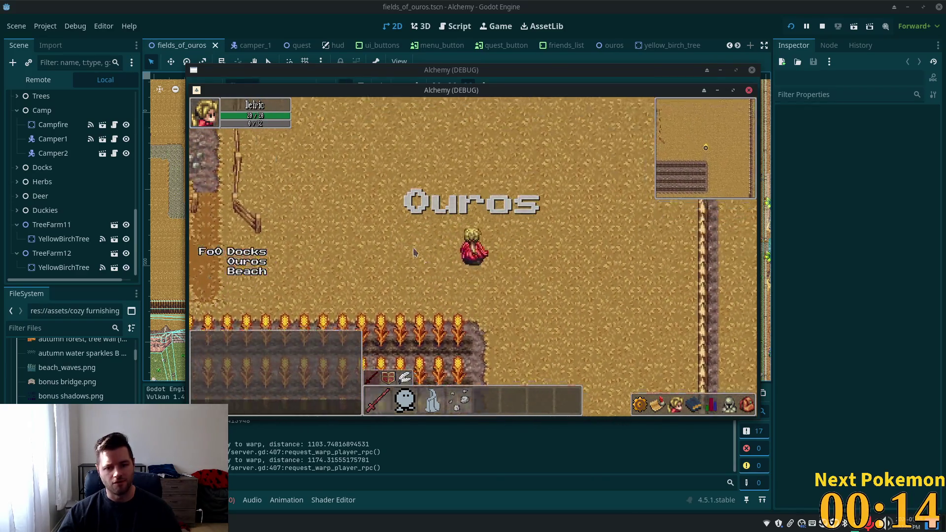
key(a)
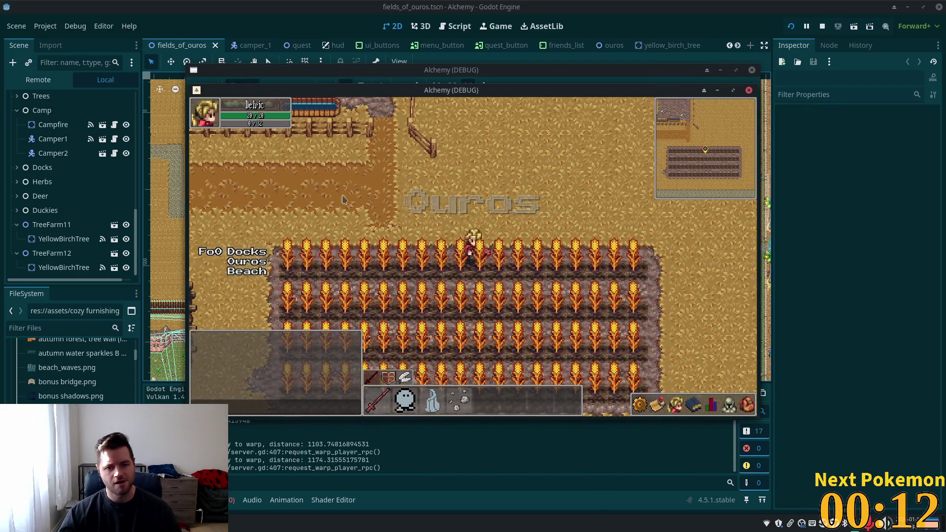
key(a)
key(d)
key(w)
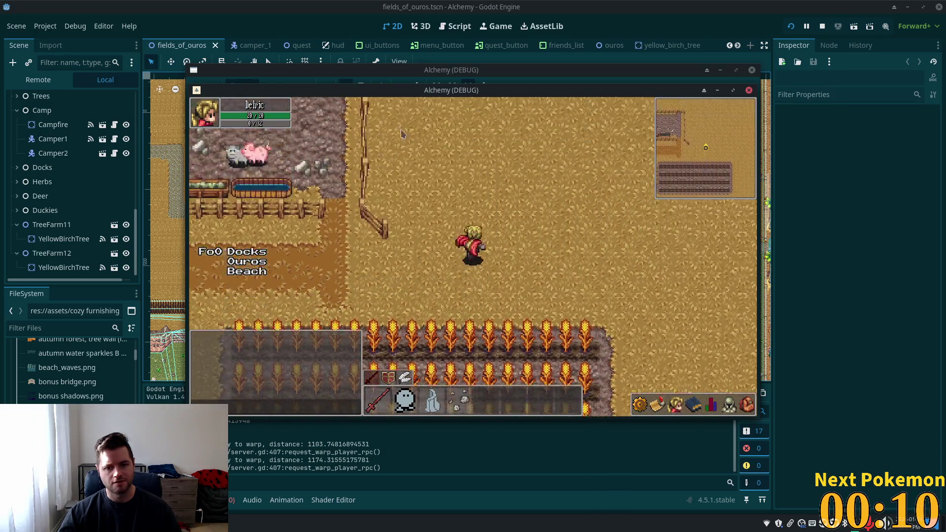
key(a)
key(s)
Walk past the autumn tree, south through the crops to the road, then switch to the Twitch window.
key(a)
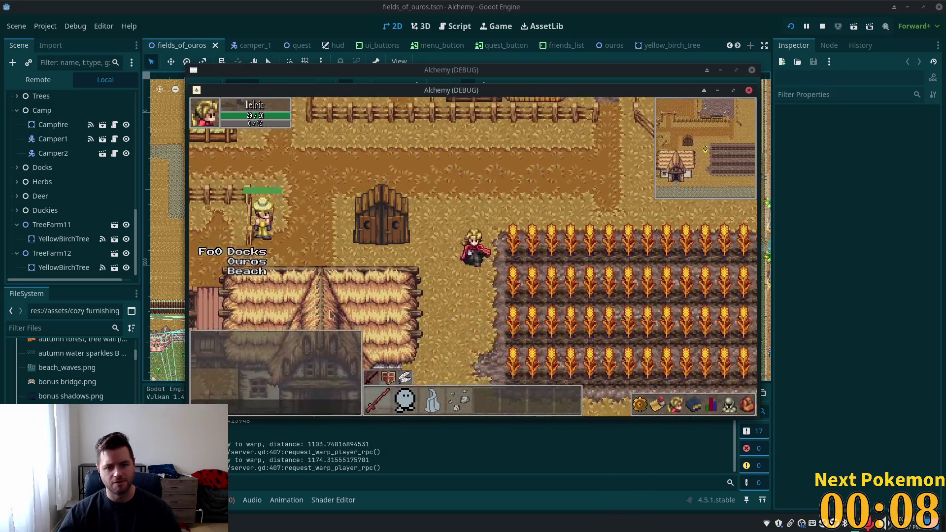
key(s)
key(w)
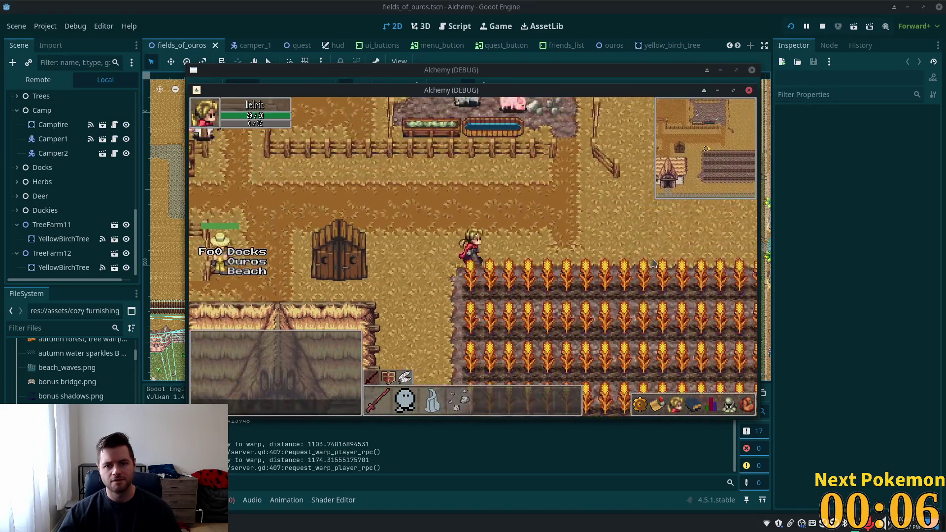
key(w)
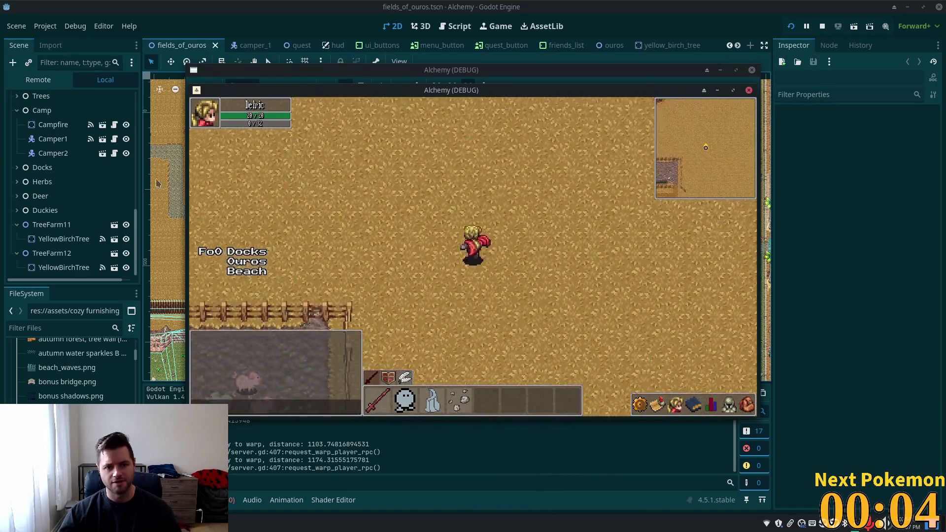
key(a)
key(s)
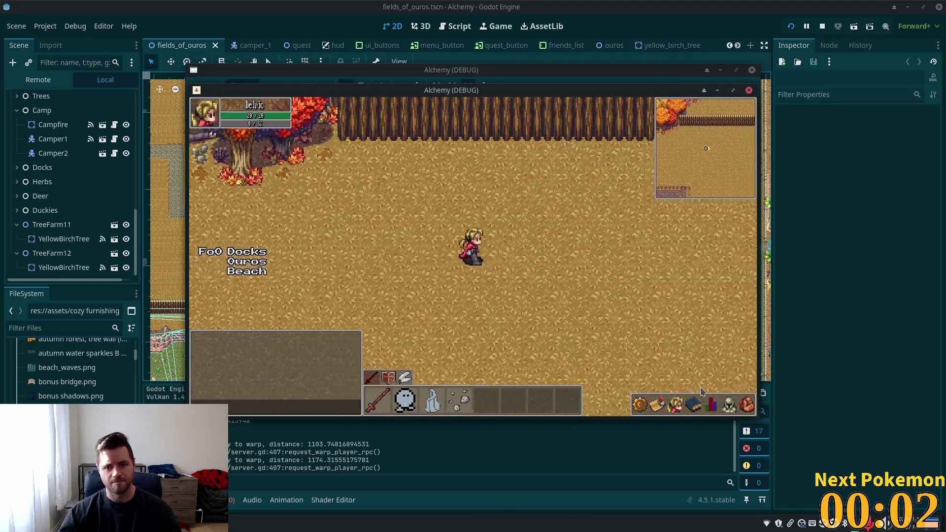
key(s)
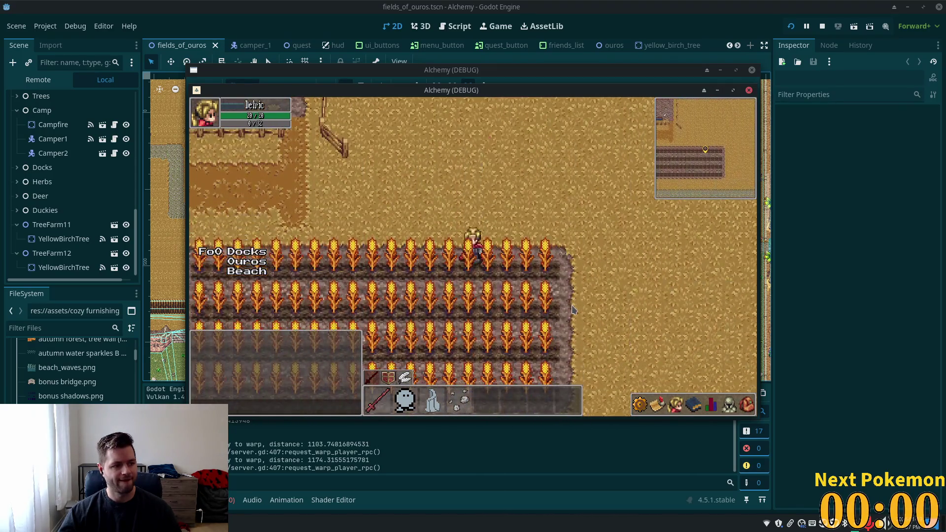
key(d)
key(s)
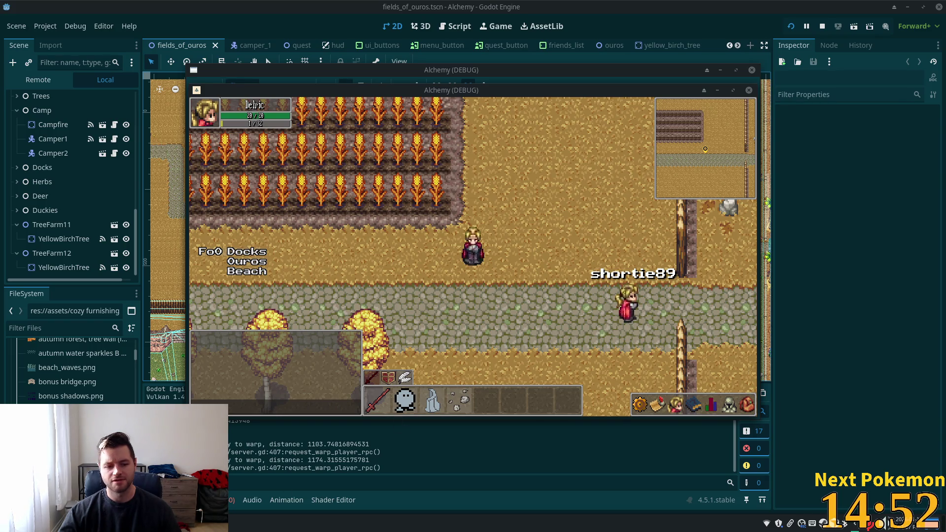
key(alt+Tab)
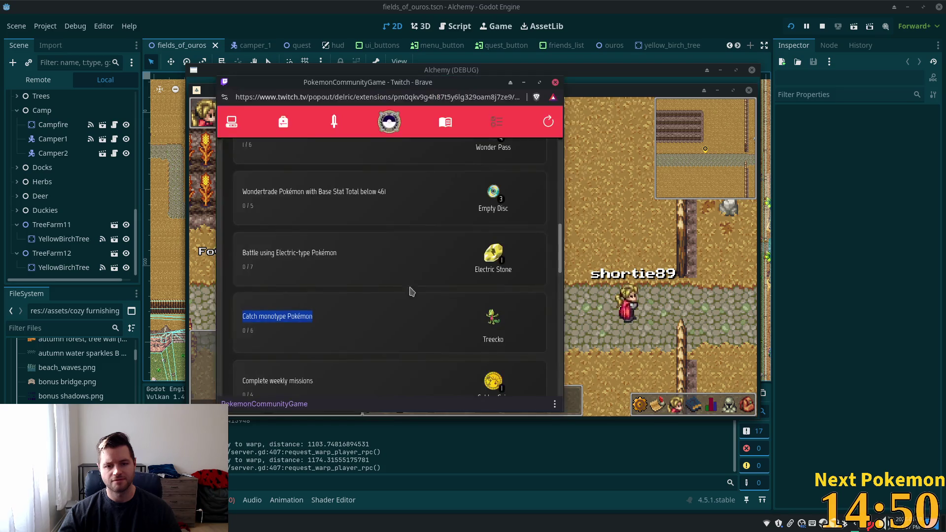
Open the owned Pokémon list and view Jigglypuff's and Igglybuff's details.
click(281, 116)
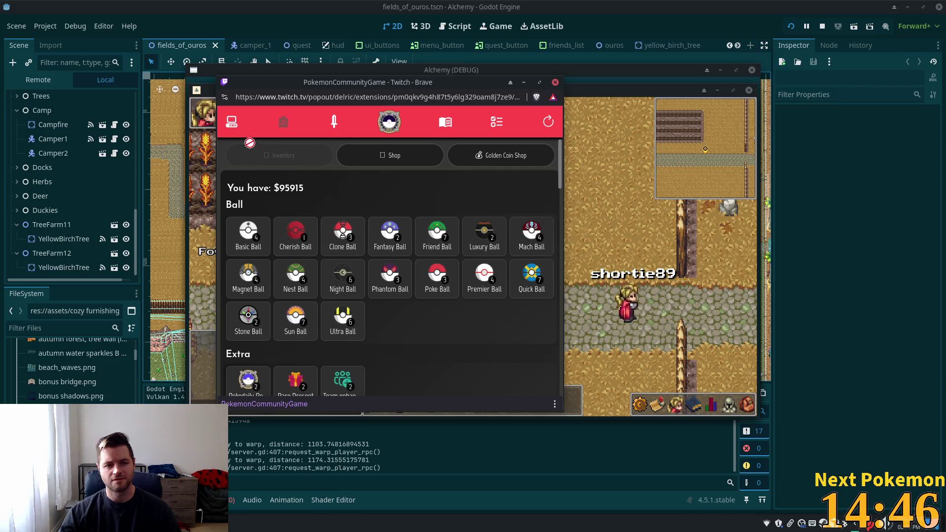
click(231, 121)
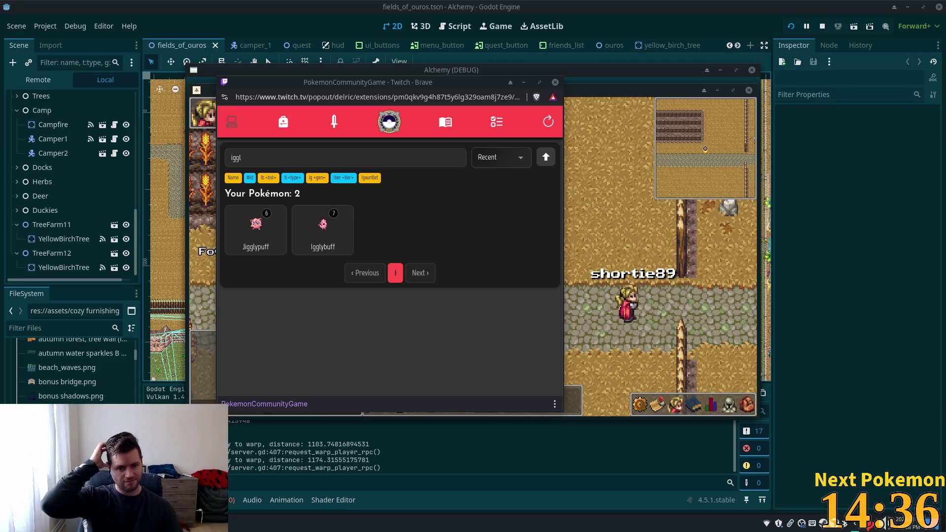
click(256, 228)
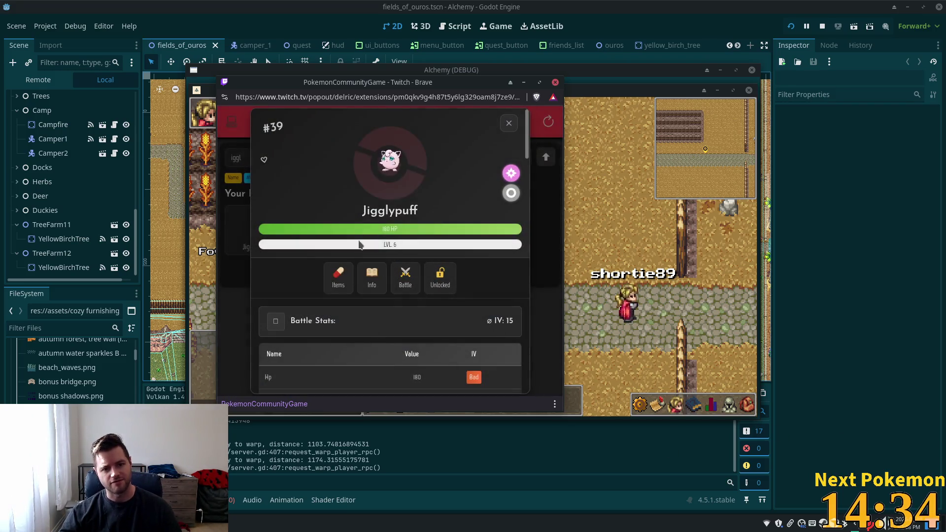
click(509, 123)
click(321, 236)
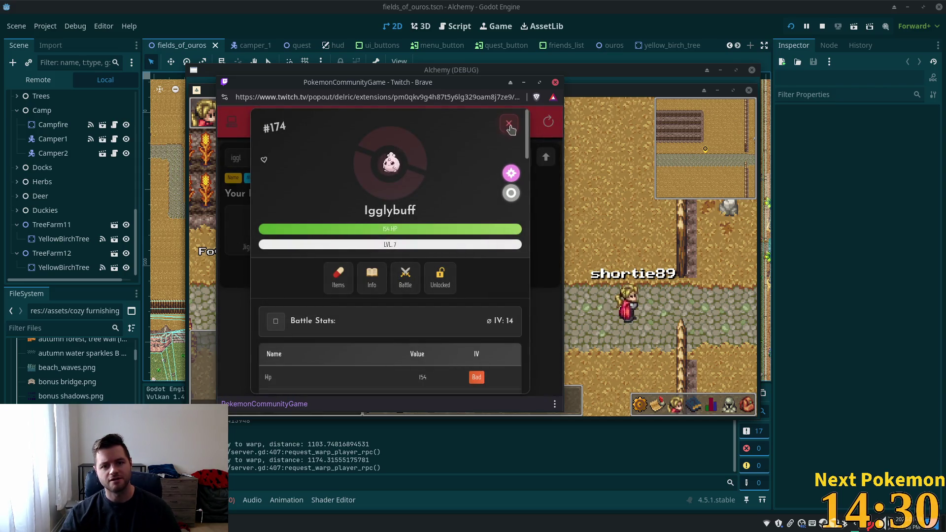
click(510, 124)
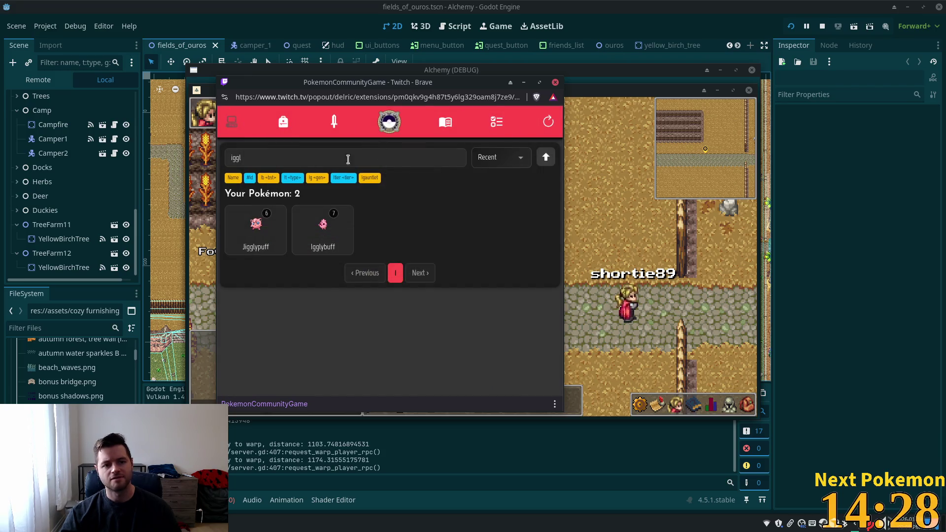
Clear the search and inspect Charjabug's details, including its unlocked status.
click(231, 126)
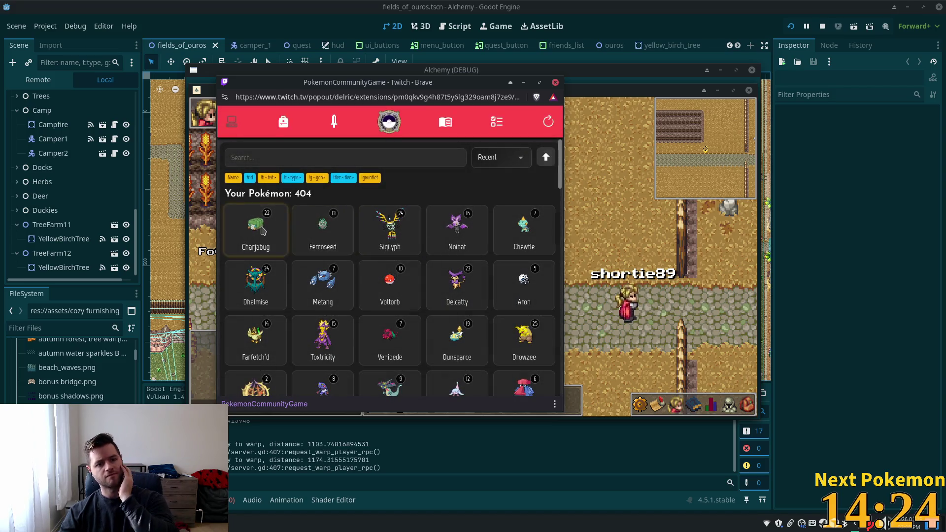
click(256, 232)
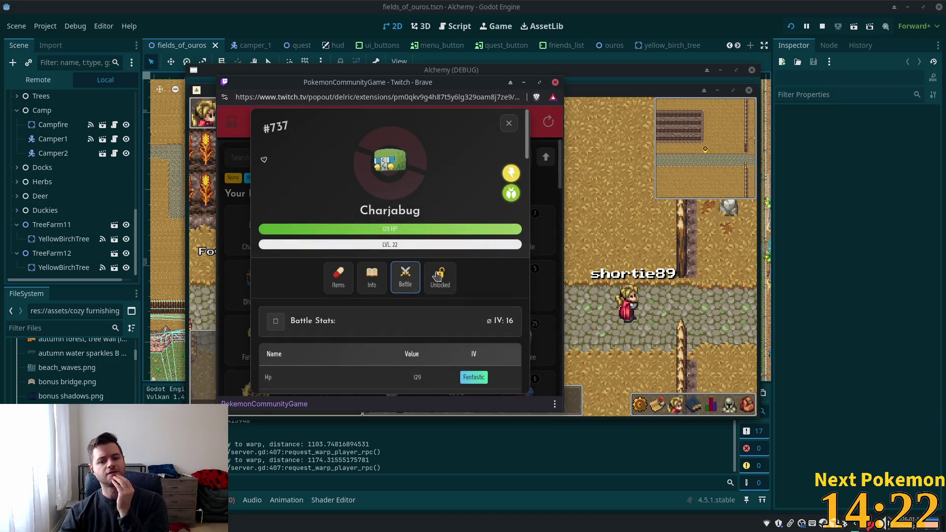
scroll(436, 280, down, 4)
scroll(434, 281, up, 4)
click(434, 285)
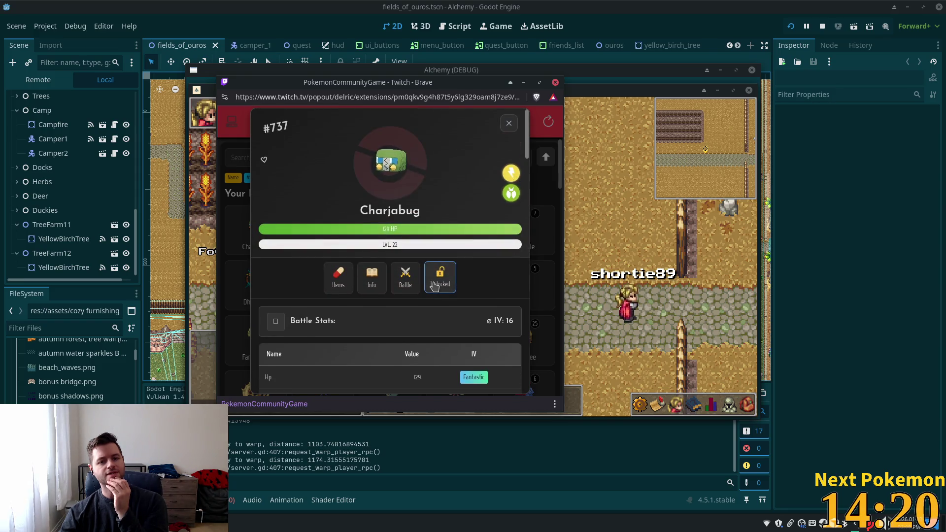
click(509, 124)
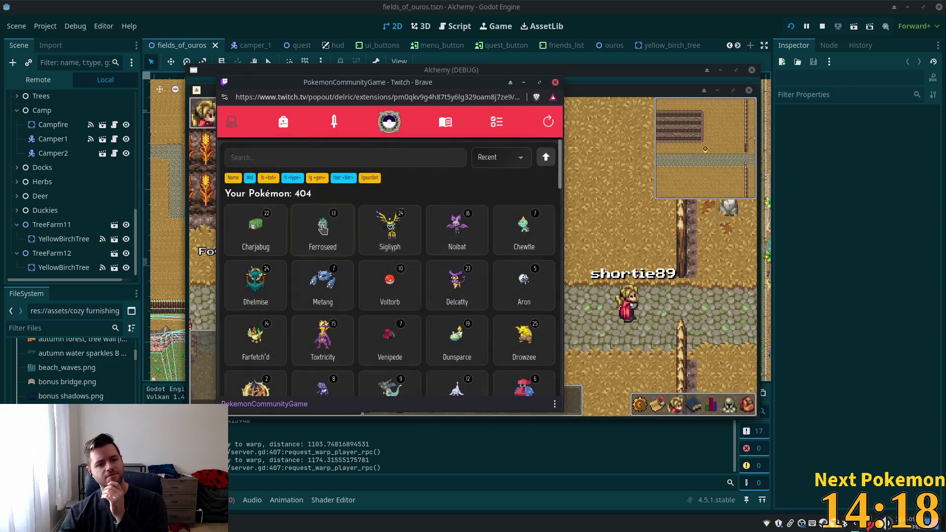
View Ferroseed's details and Sigilyph's description and base stats, then return to the game.
click(397, 271)
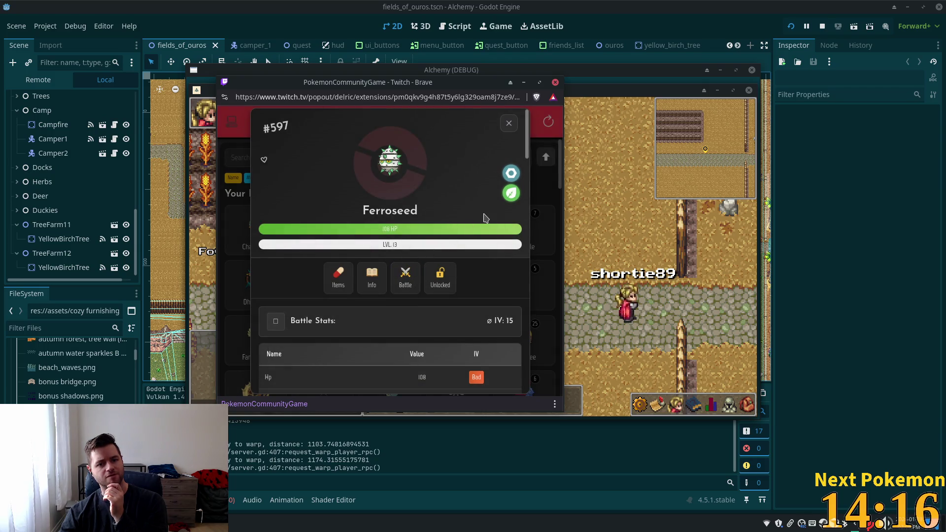
click(509, 123)
click(389, 224)
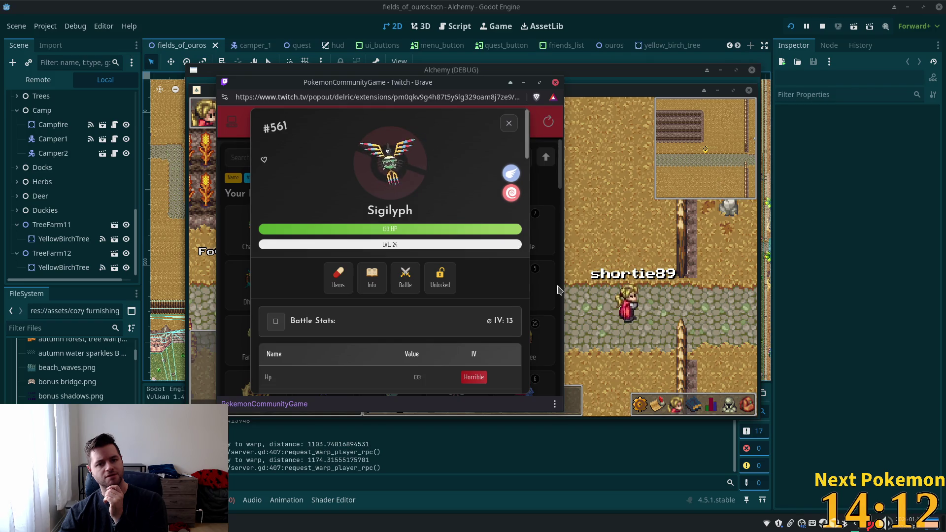
click(374, 285)
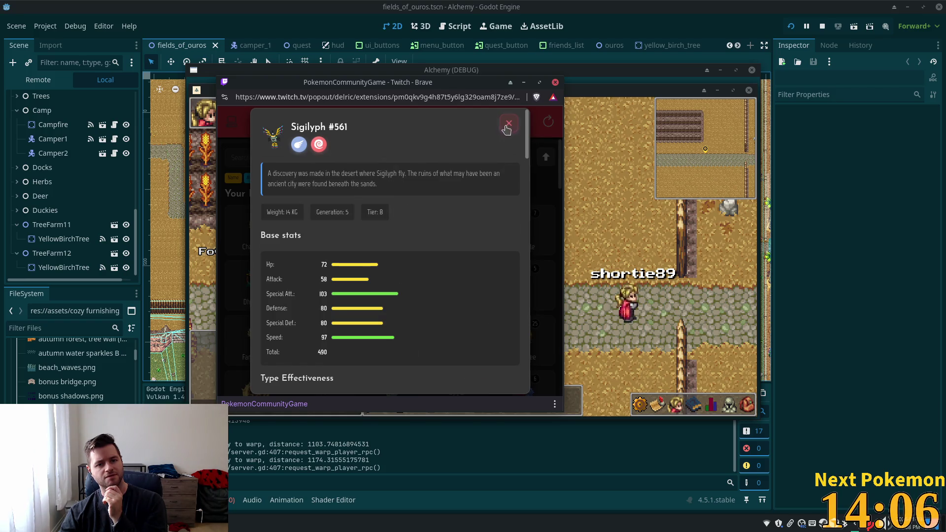
click(506, 129)
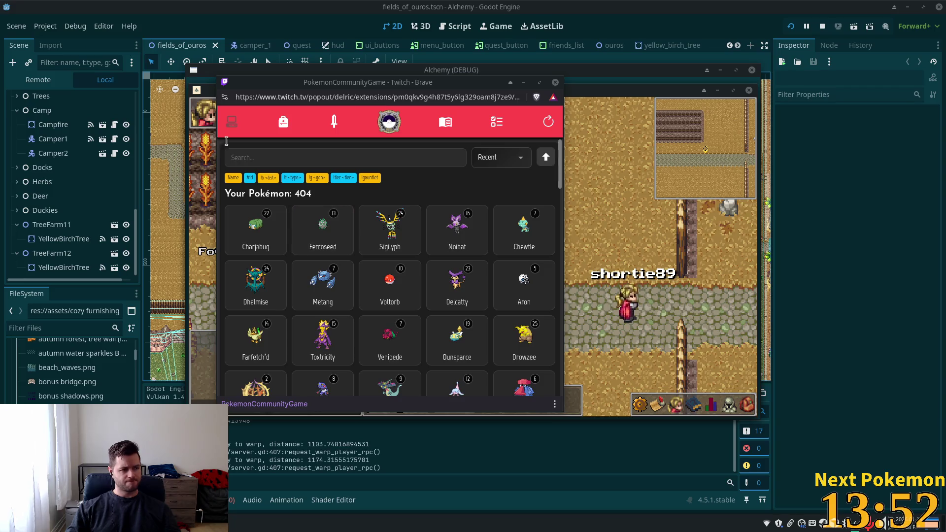
key(alt+Tab)
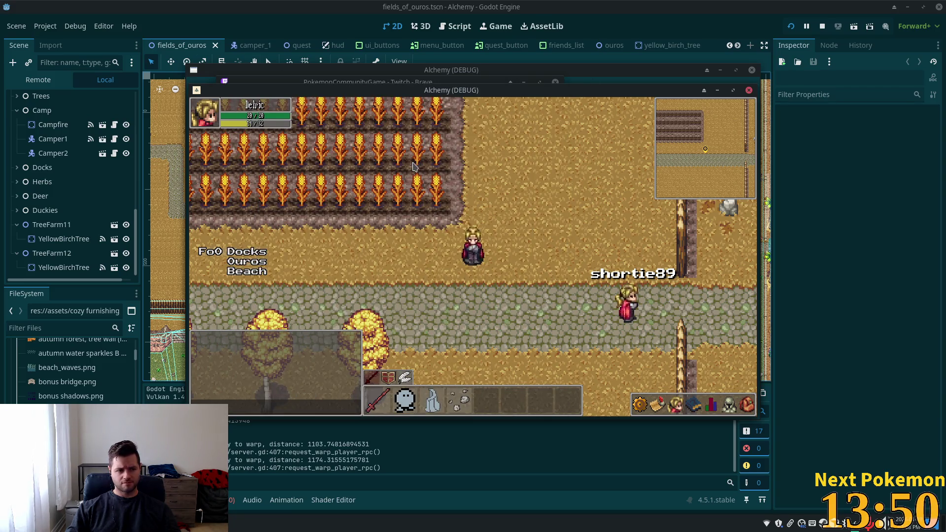
Walk the character west, then back in the Godot editor zoom onto the crop plots.
key(Left)
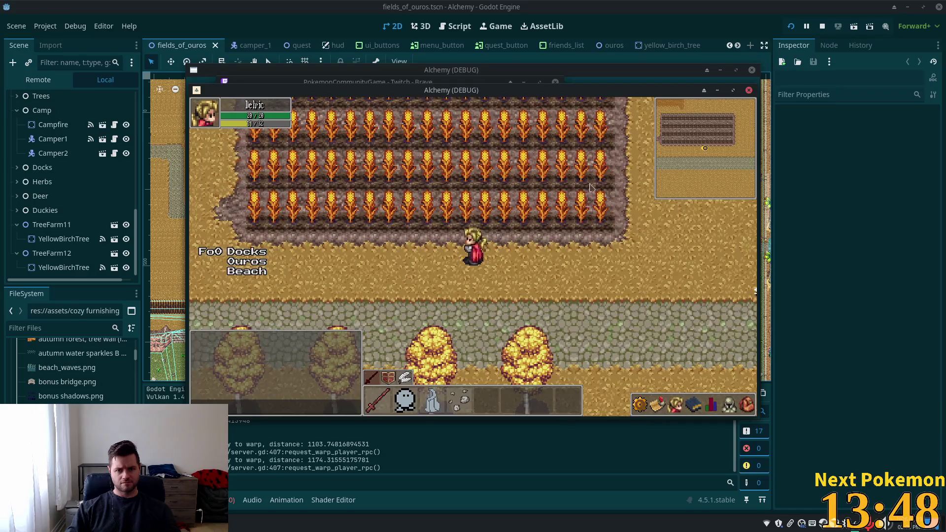
key(alt+Tab)
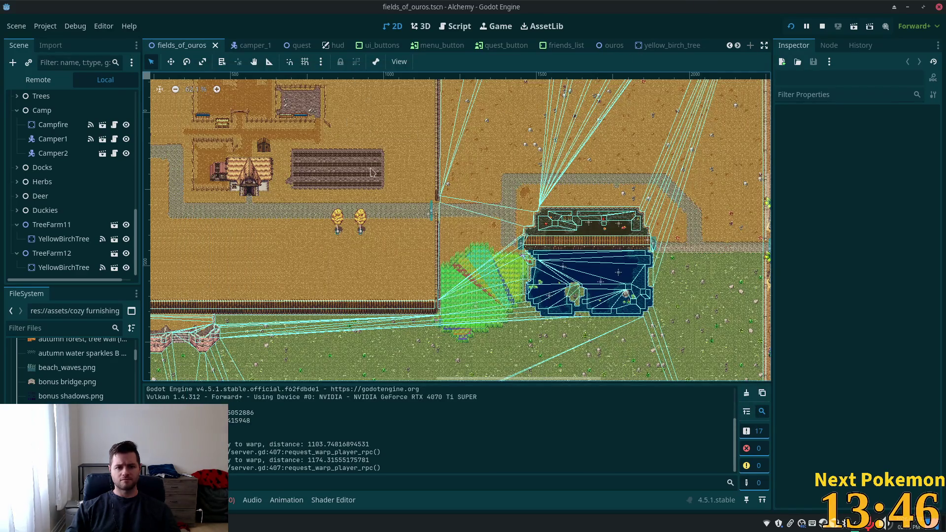
scroll(371, 172, up, 5)
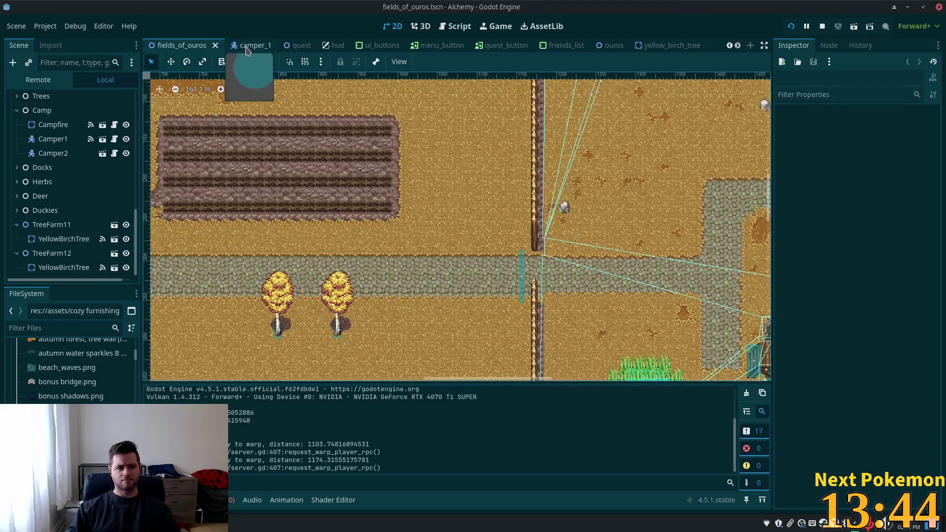
scroll(538, 190, up, 2)
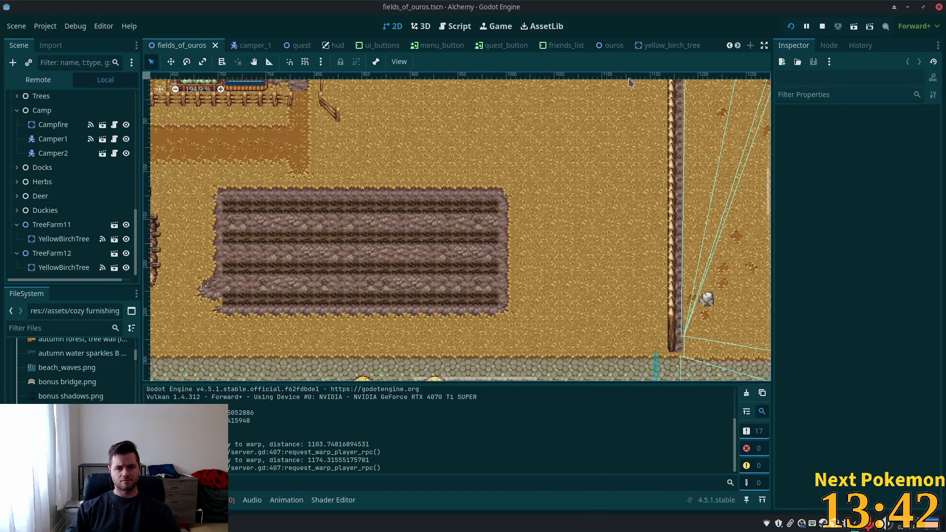
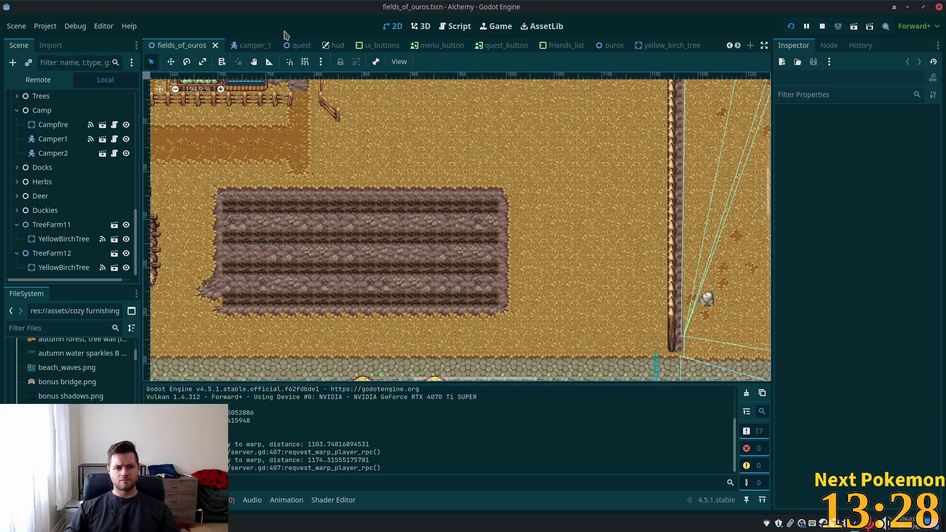
Open the ouros scene, zoom onto the tilled farm plot and select the Ground tile layer.
click(247, 47)
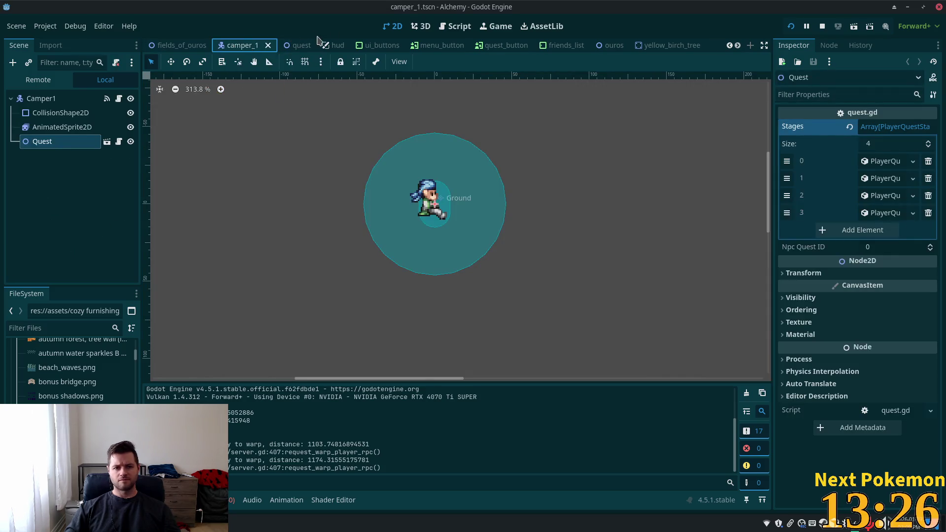
click(650, 45)
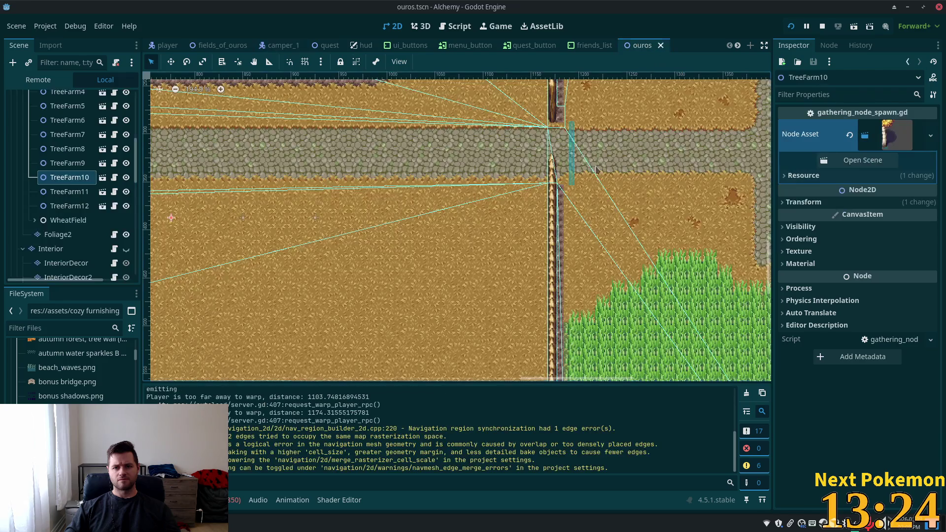
drag(373, 210, 495, 121)
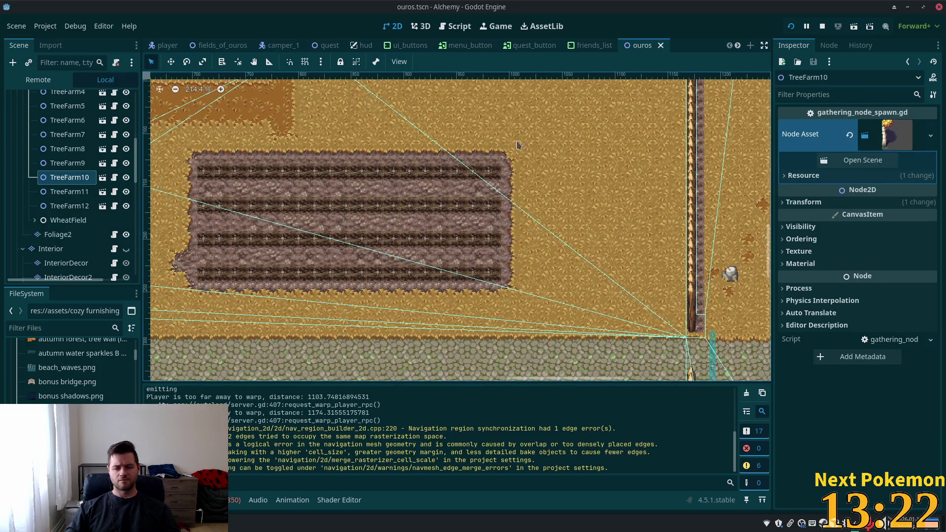
scroll(518, 145, up, 3)
click(493, 155)
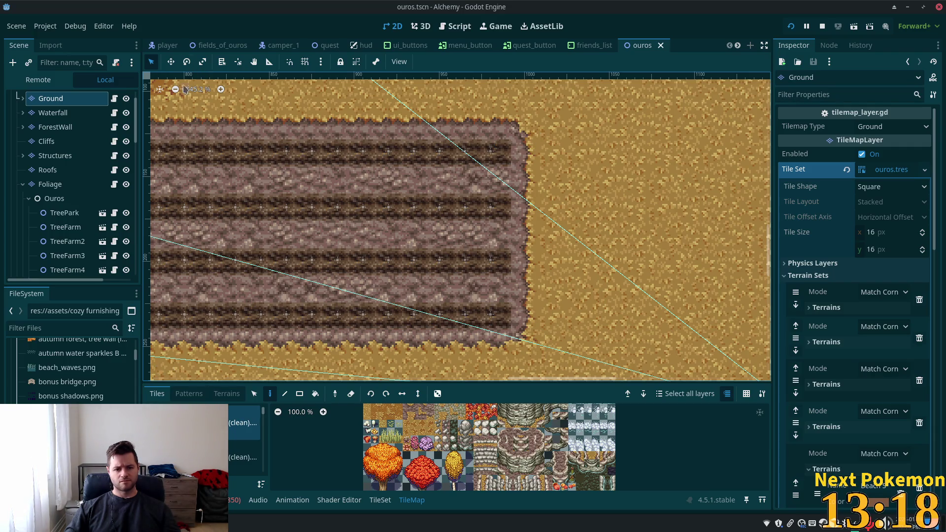
Switch the Ground tile editor to selecting and pick a tile near the plot's upper-right corner.
click(254, 394)
scroll(45, 112, up, 2)
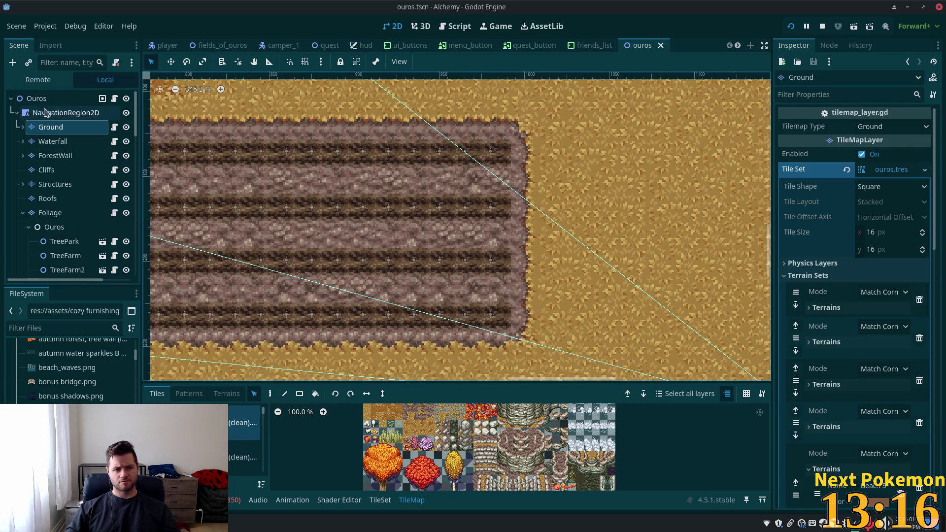
click(39, 99)
key(Down)
key(Down)
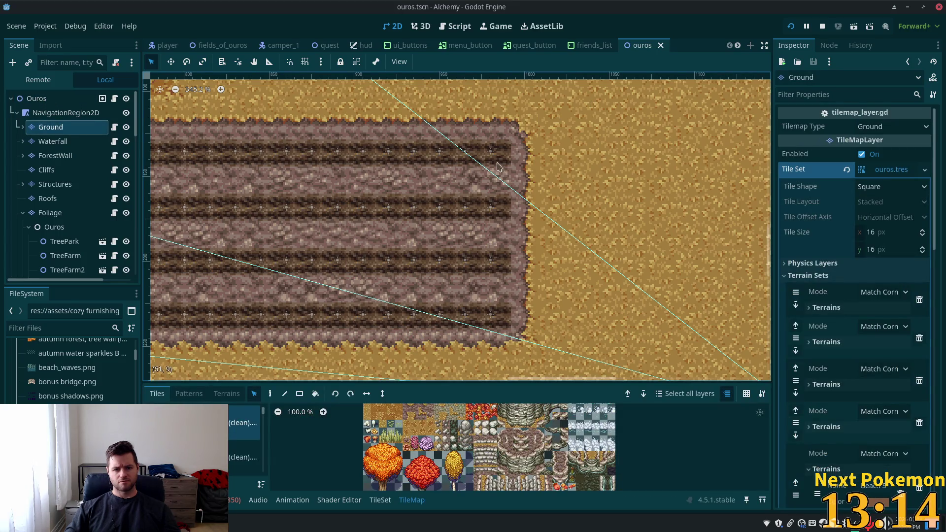
click(498, 167)
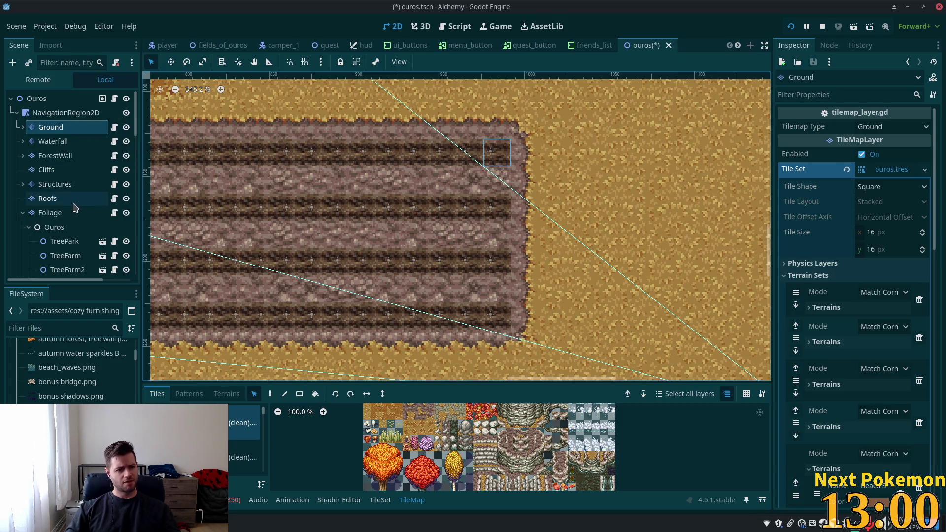
Expand the Ouros node, then expand WheatField to list its WheatPlant children.
scroll(70, 213, down, 3)
scroll(71, 215, down, 8)
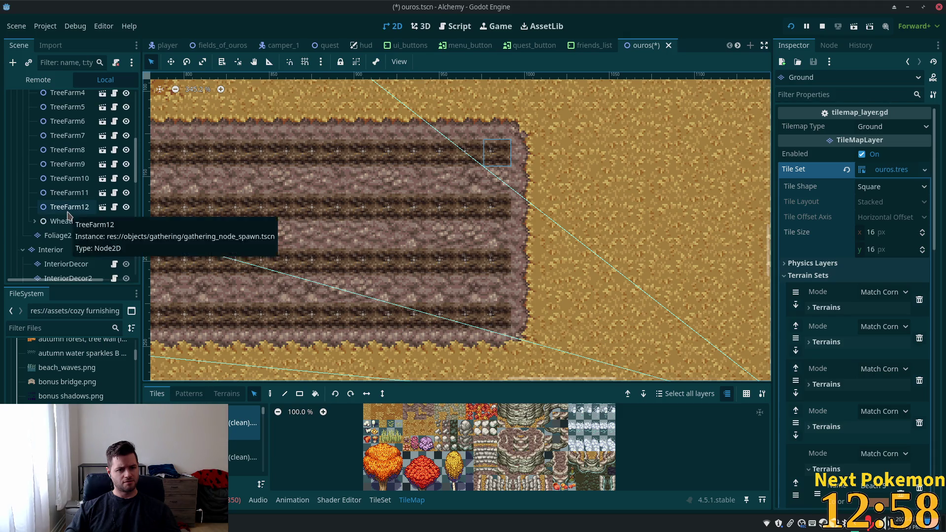
scroll(71, 232, down, 3)
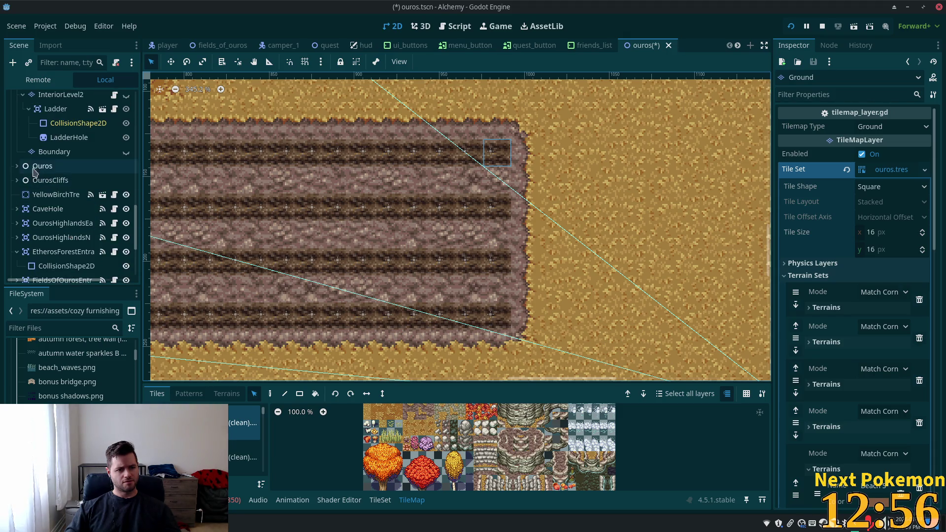
click(21, 168)
click(18, 166)
scroll(65, 197, down, 3)
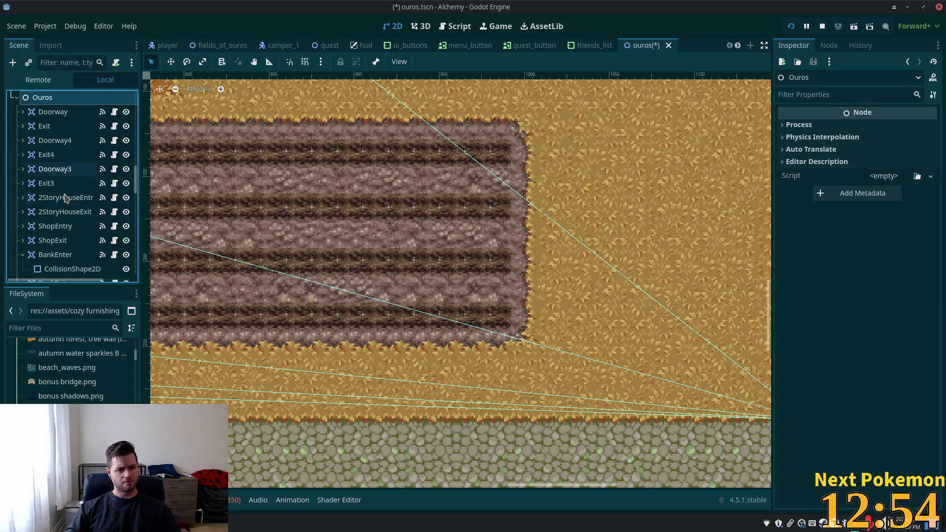
scroll(66, 197, down, 12)
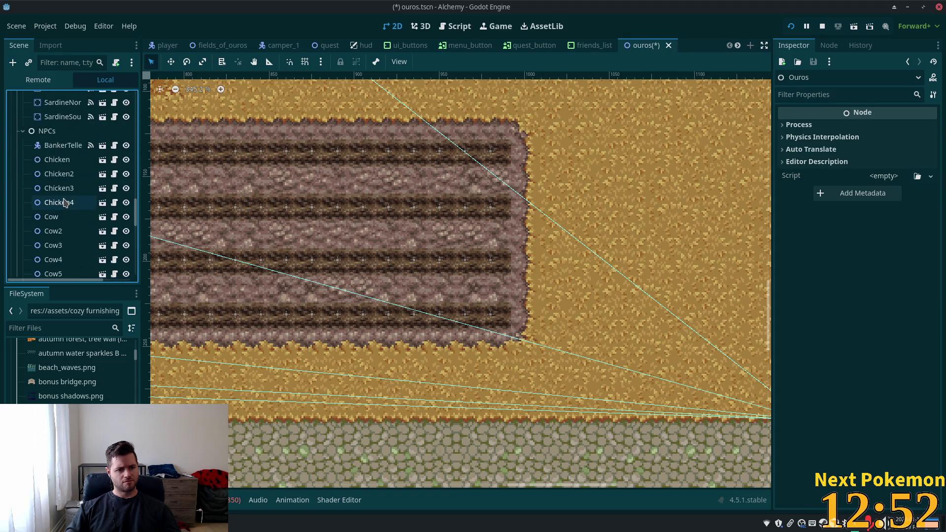
scroll(66, 199, down, 8)
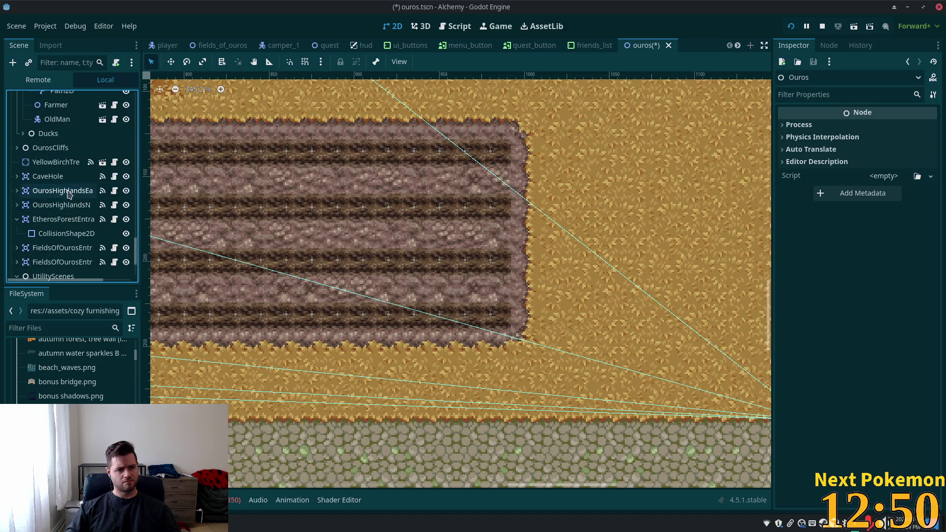
scroll(78, 112, down, 5)
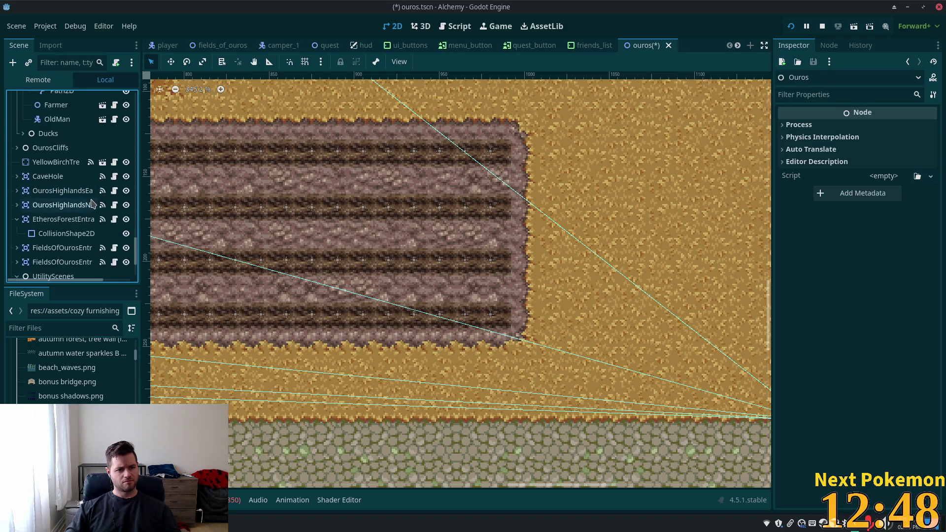
scroll(138, 243, down, 2)
scroll(42, 240, up, 20)
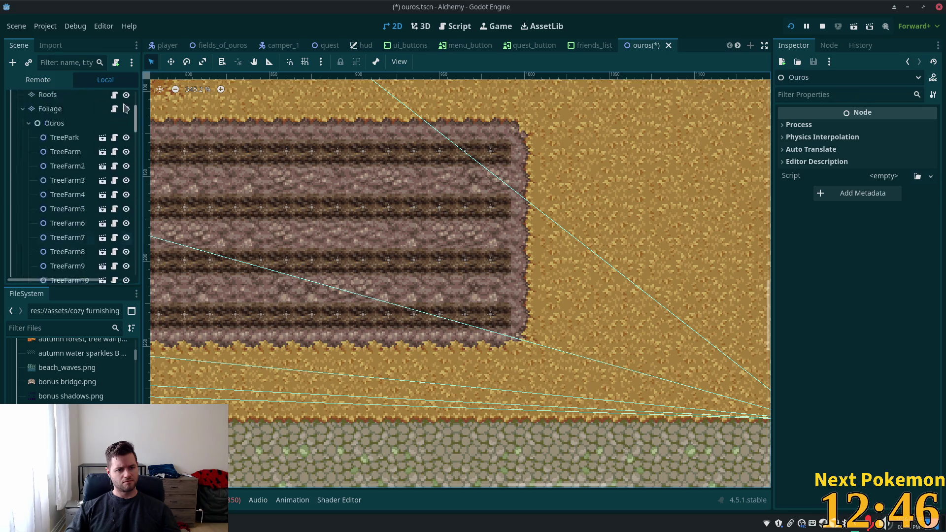
scroll(49, 232, down, 5)
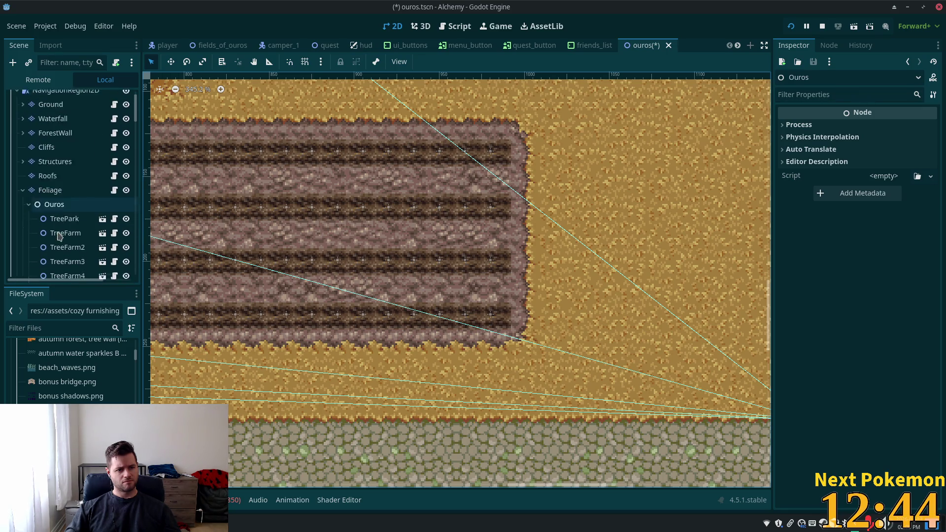
scroll(60, 236, down, 3)
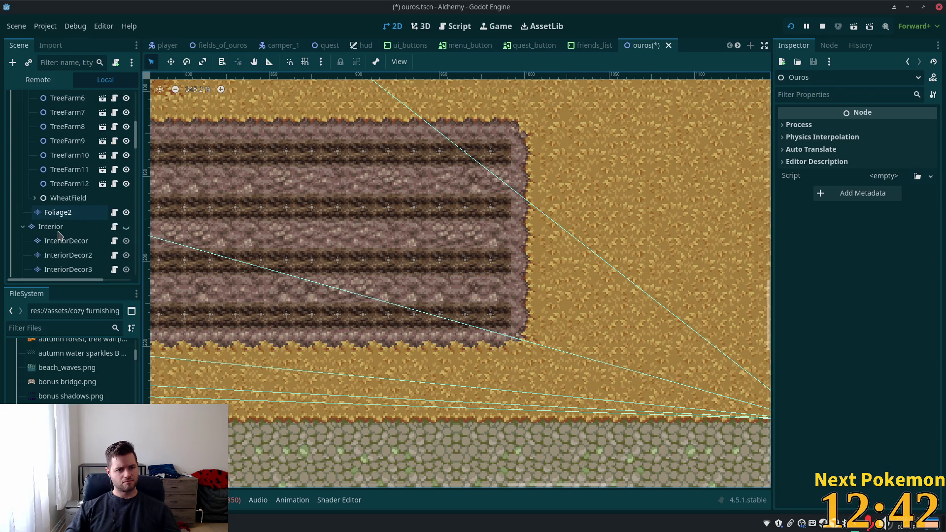
click(35, 200)
click(35, 200)
scroll(40, 207, down, 5)
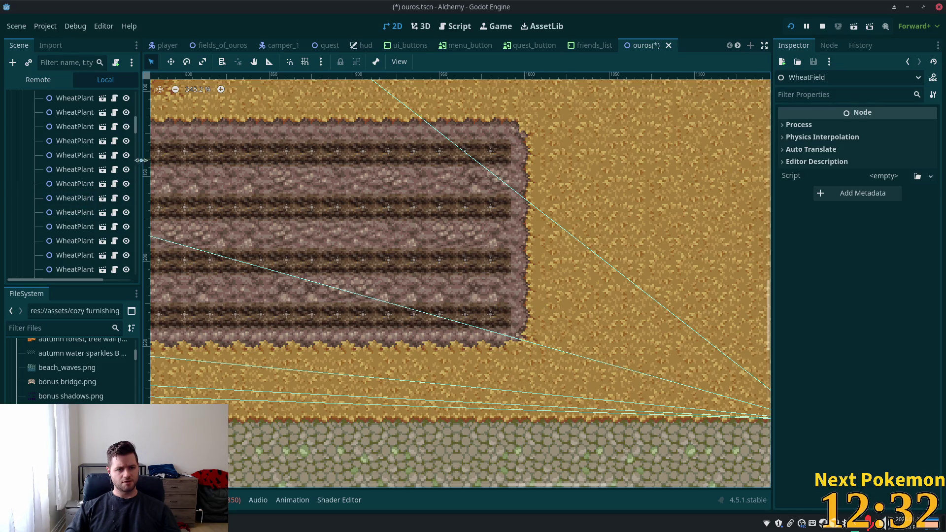
Widen the Scene dock and select WheatPlant18, WheatPlant19, WheatPlant37 and WheatPlant38.
drag(142, 163, 258, 169)
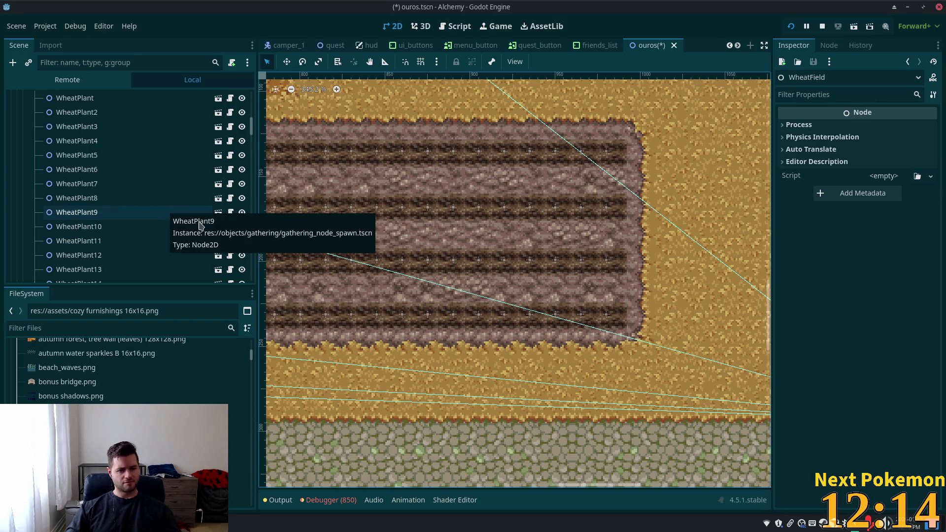
scroll(130, 249, down, 3)
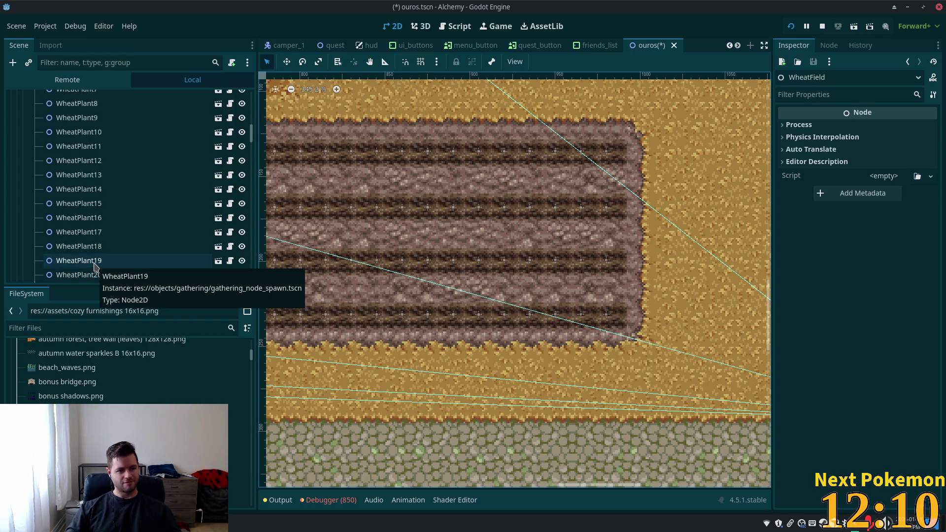
click(94, 264)
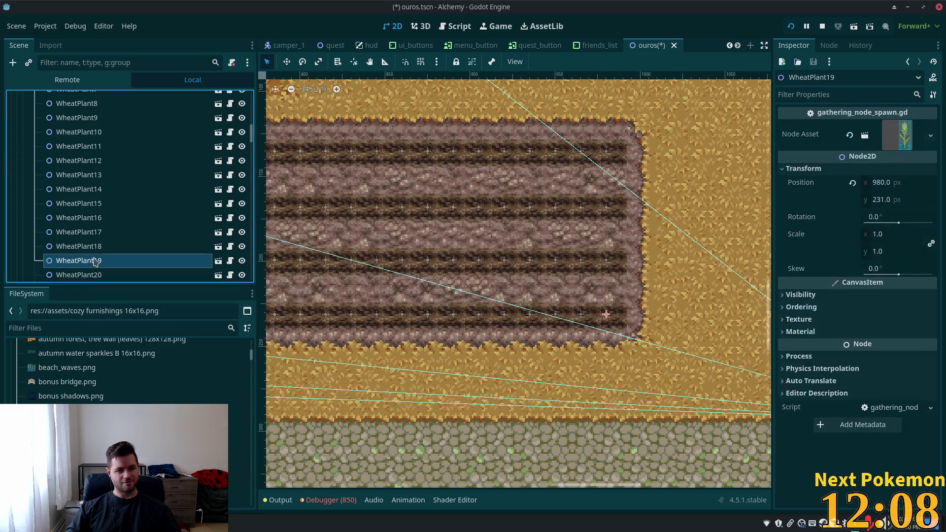
scroll(108, 247, down, 4)
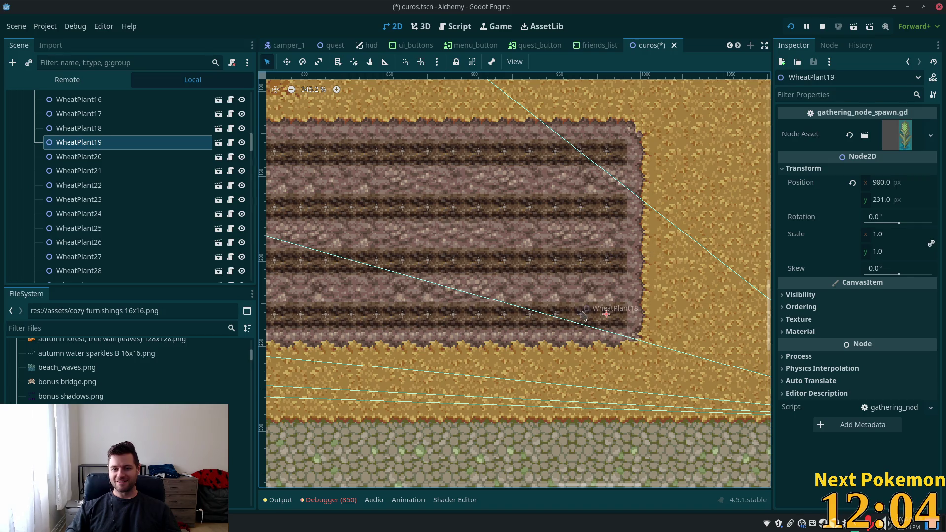
ctrl+click(79, 131)
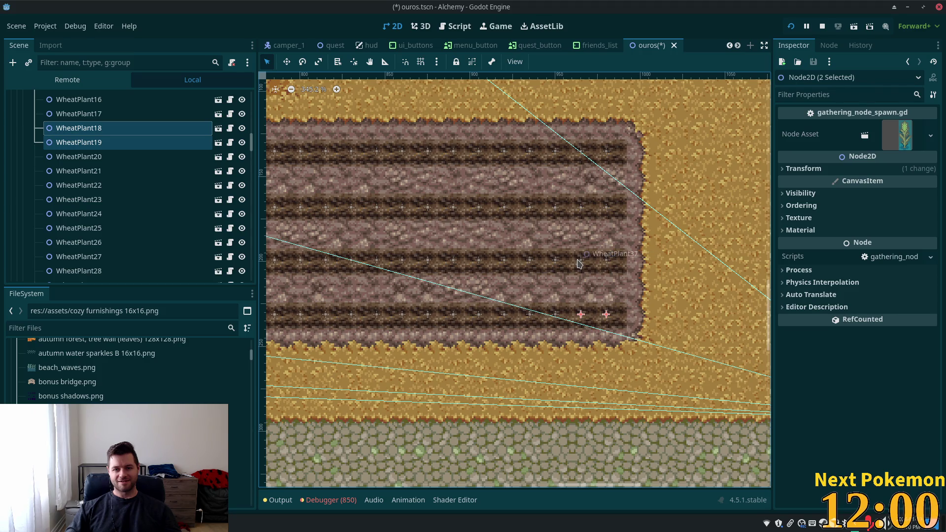
scroll(138, 202, down, 8)
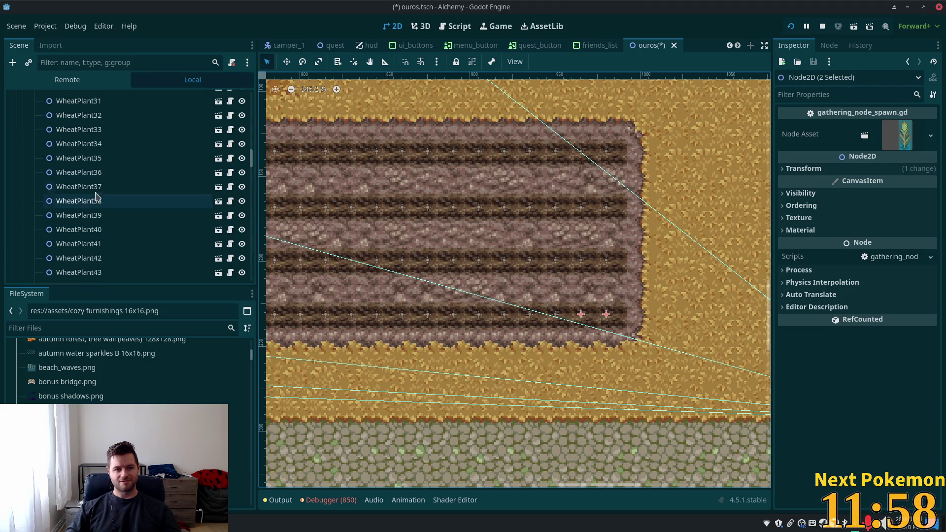
ctrl+click(92, 201)
ctrl+click(93, 187)
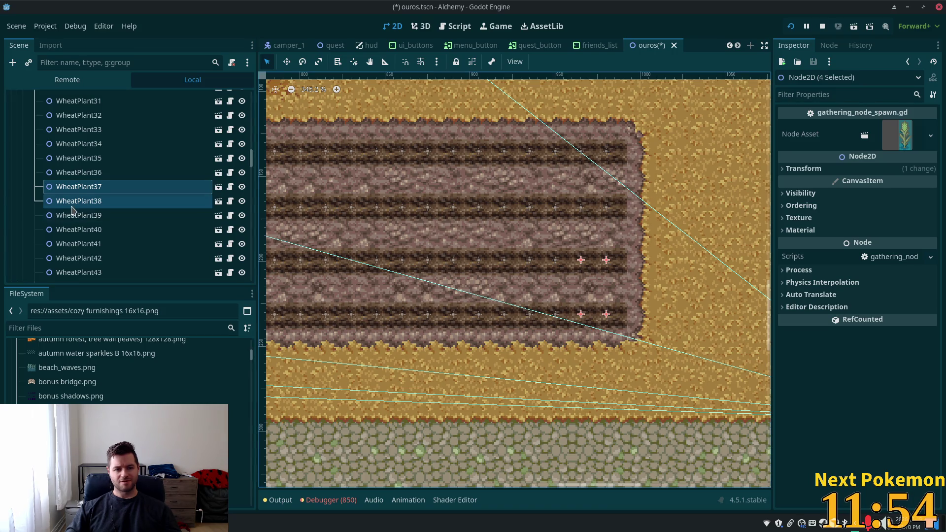
Add WheatPlant56, 57, 75 and 76 to the selection and delete all eight nodes.
scroll(74, 210, down, 7)
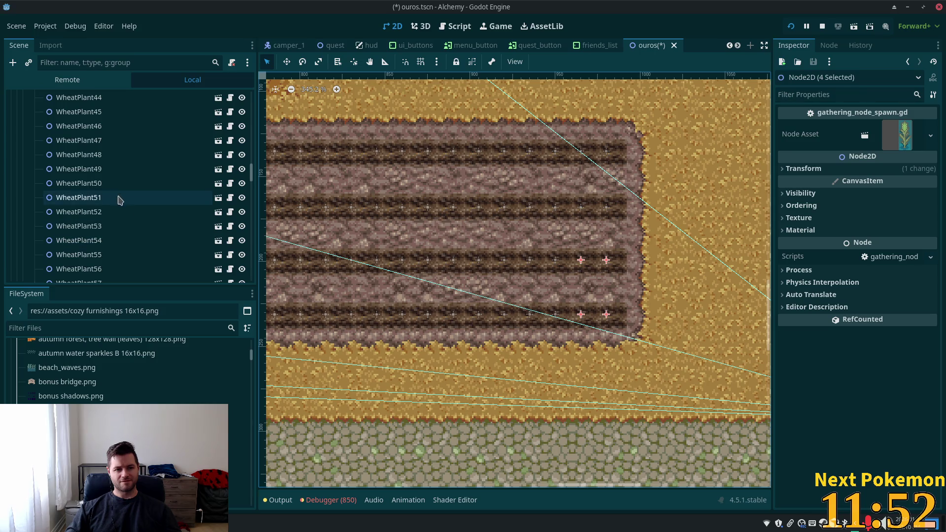
scroll(118, 202, down, 2)
ctrl+click(97, 235)
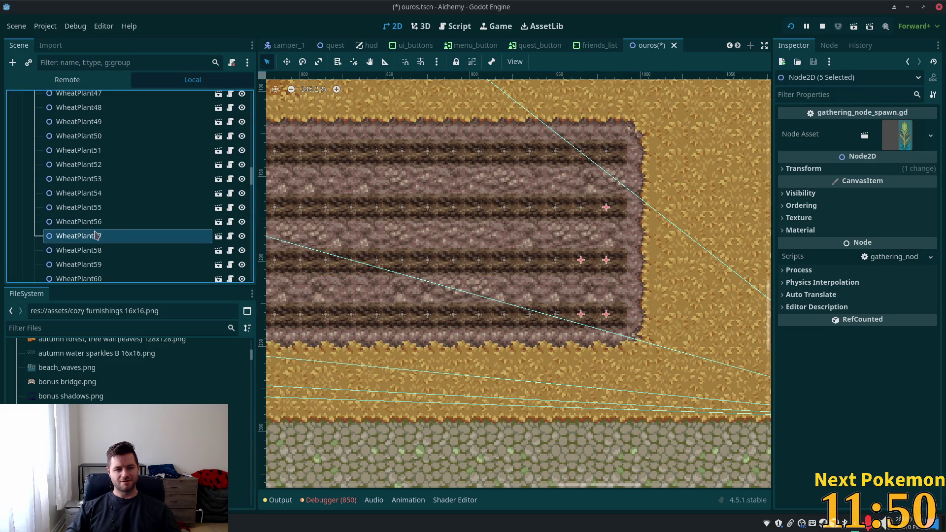
ctrl+click(83, 223)
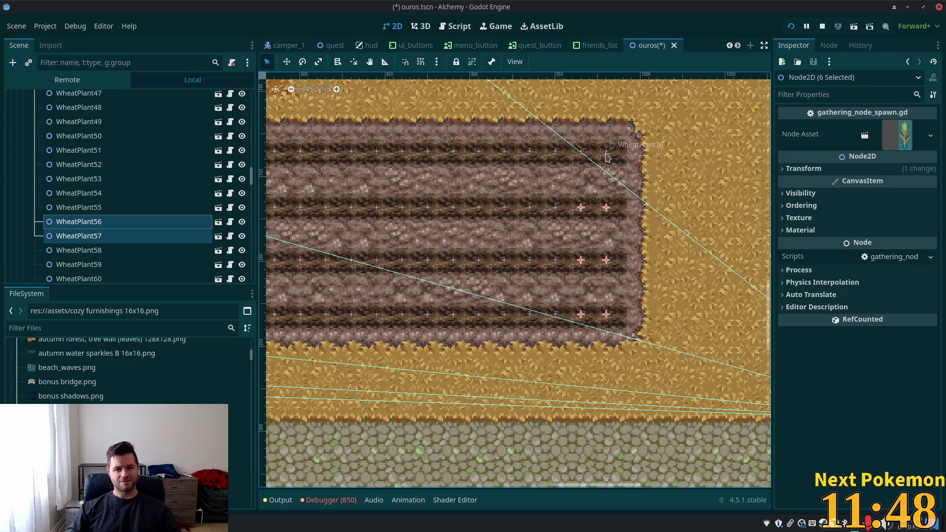
scroll(112, 220, down, 4)
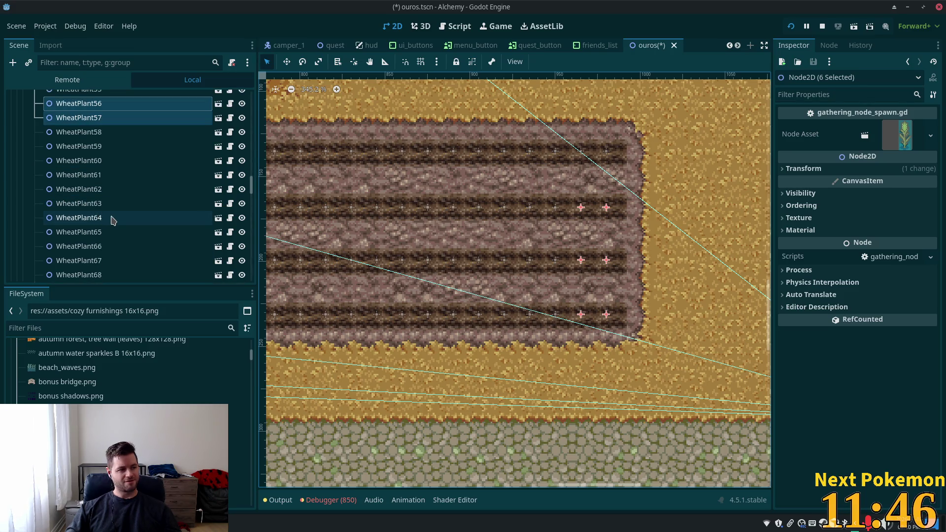
scroll(118, 222, down, 1)
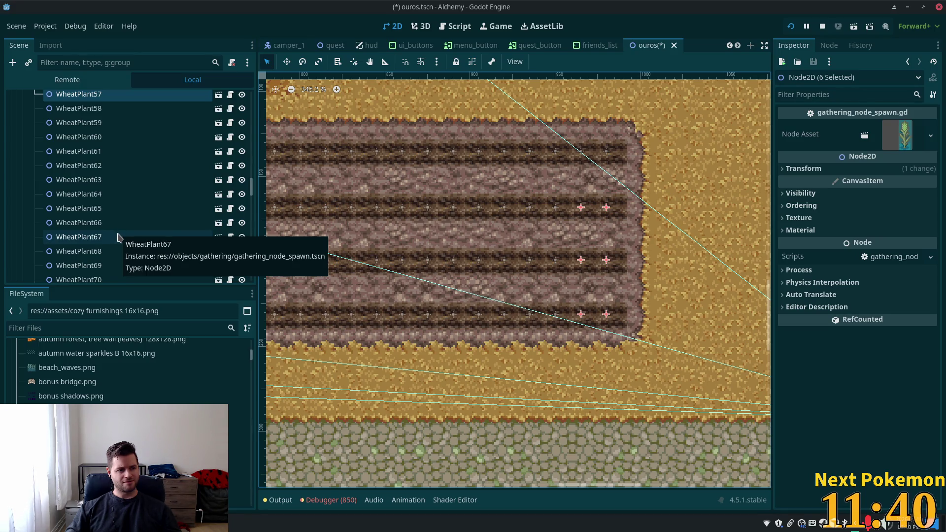
scroll(117, 237, down, 5)
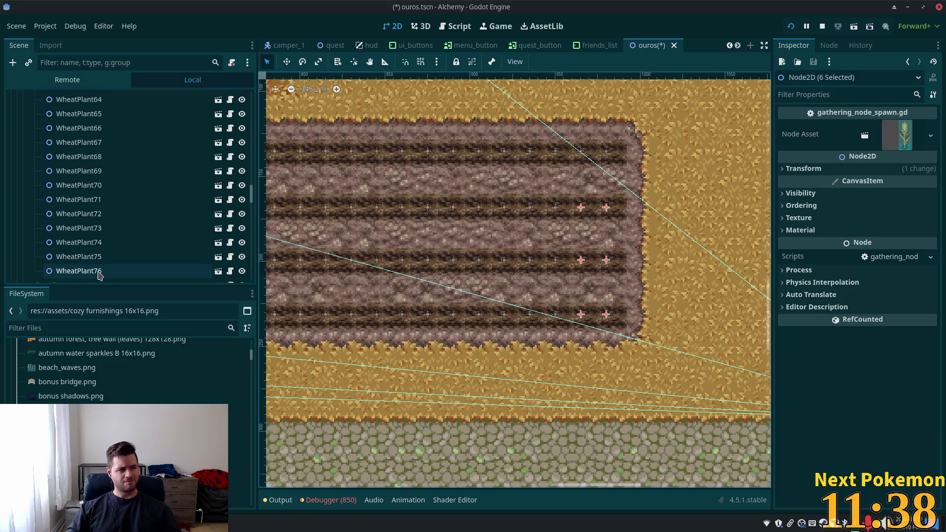
ctrl+click(75, 272)
ctrl+click(74, 257)
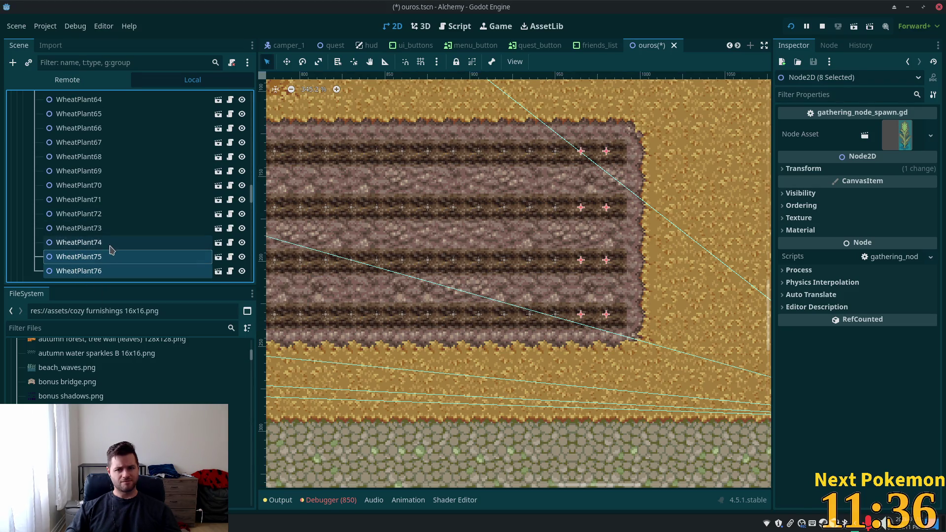
key(Delete)
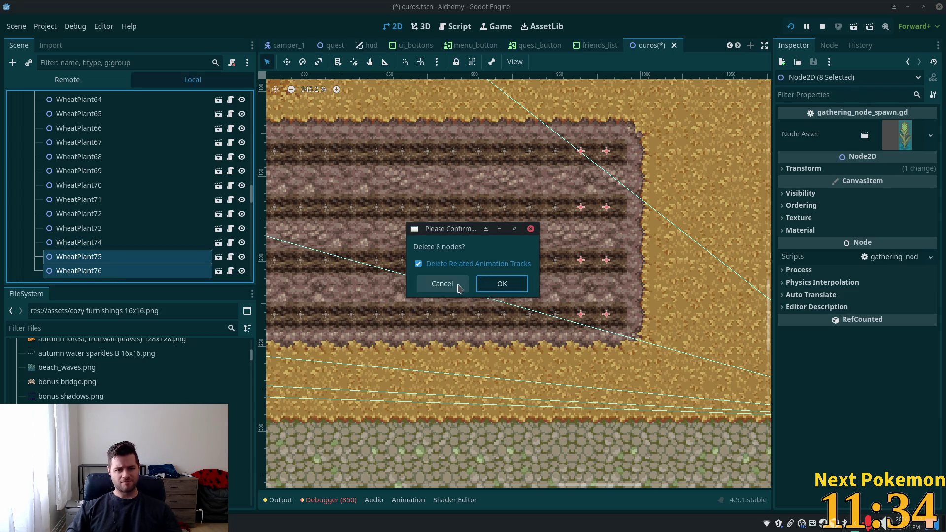
key(Return)
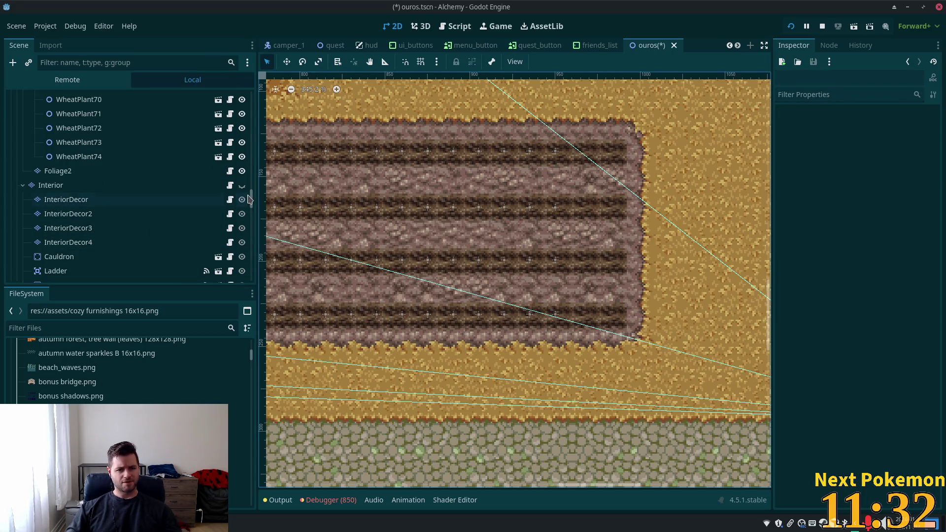
drag(249, 199, 250, 101)
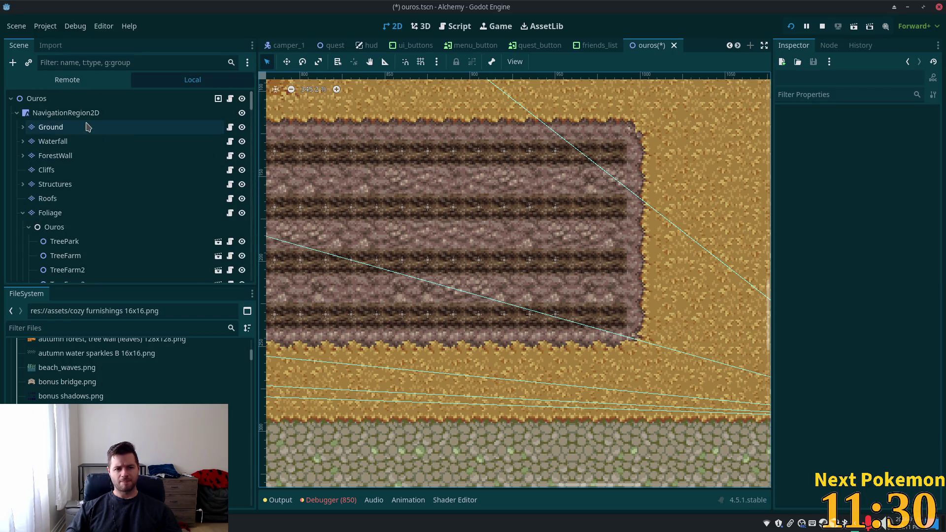
On the Ground layer, shift the dirt field's right-end tiles left and stamp the pattern at cell (60, 10).
click(87, 127)
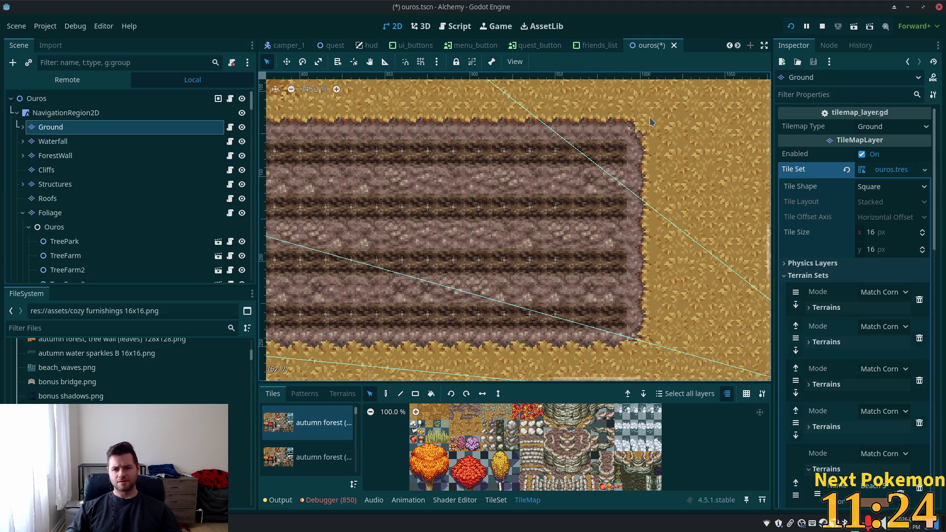
mouse_move(651, 121)
mouse_down()
mouse_move(525, 325)
mouse_move(586, 327)
mouse_move(587, 339)
mouse_up()
key(w)
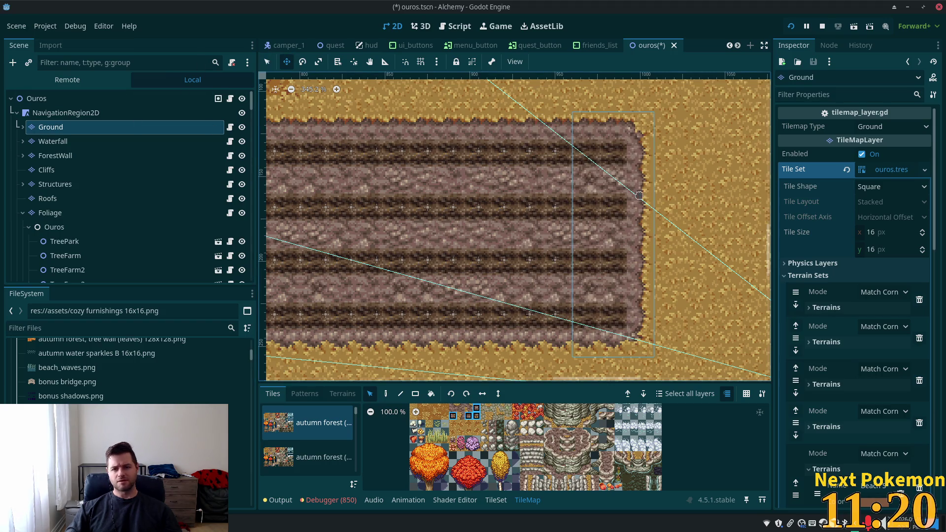
mouse_move(632, 195)
mouse_down()
mouse_move(610, 195)
mouse_move(632, 196)
mouse_up()
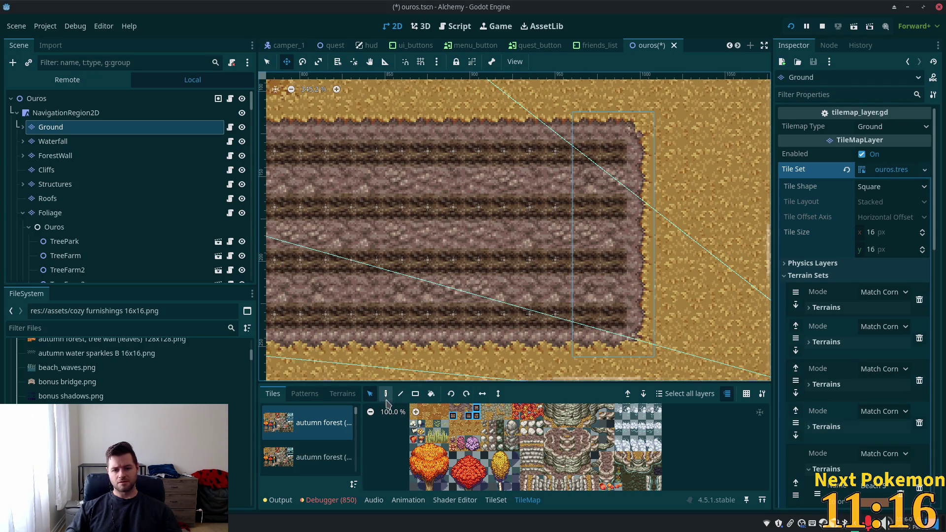
click(387, 397)
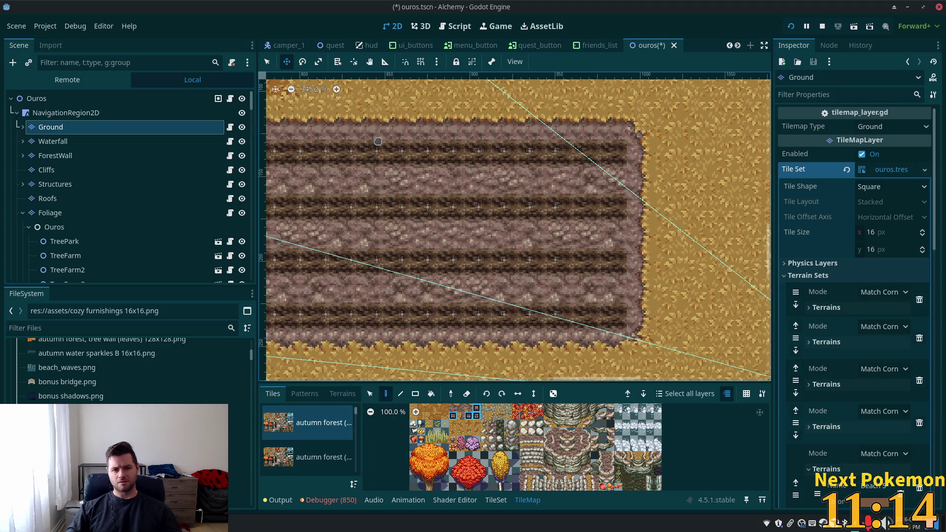
click(267, 61)
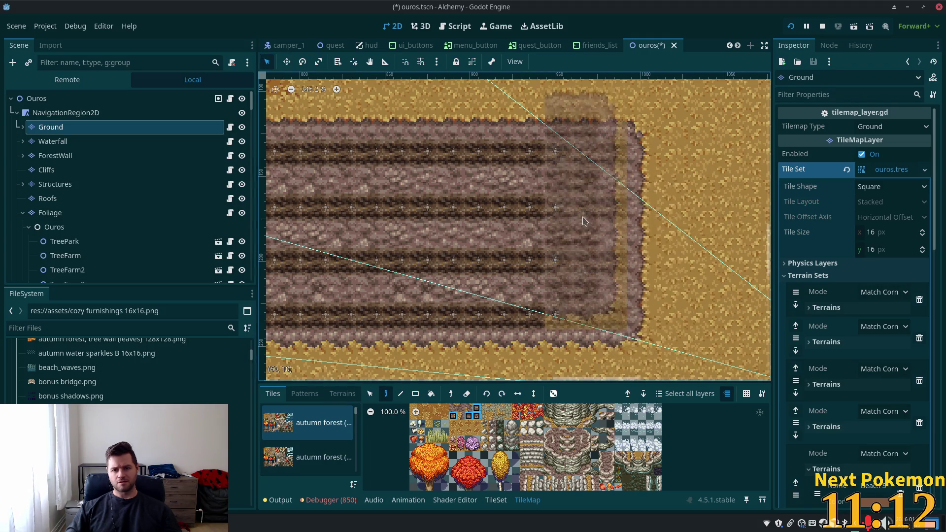
click(583, 221)
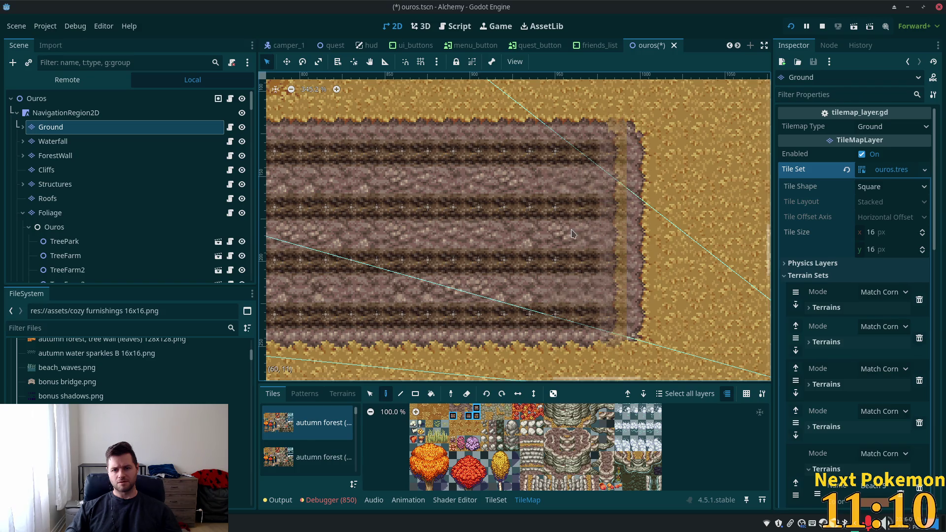
click(574, 234)
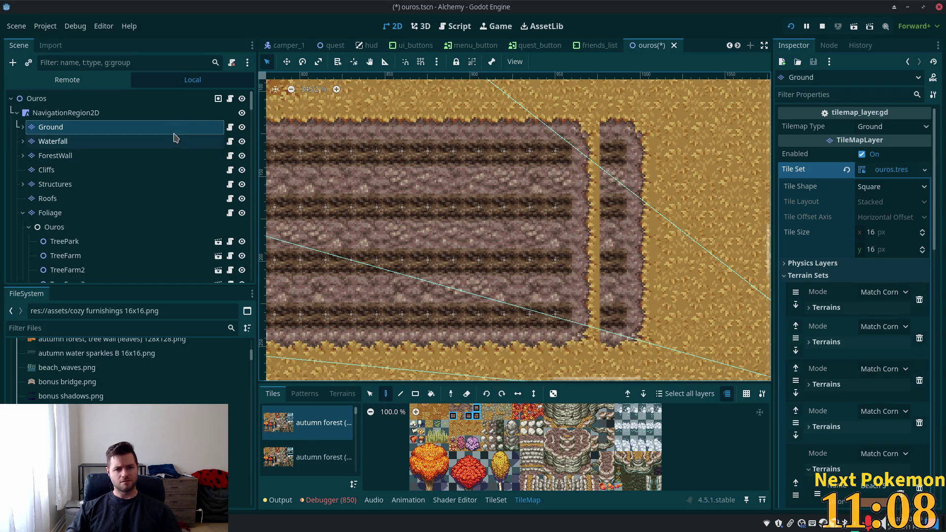
Paint the leftover strip with a 2x4 block of sand tiles and save the ouros scene.
click(370, 394)
drag(573, 113, 653, 355)
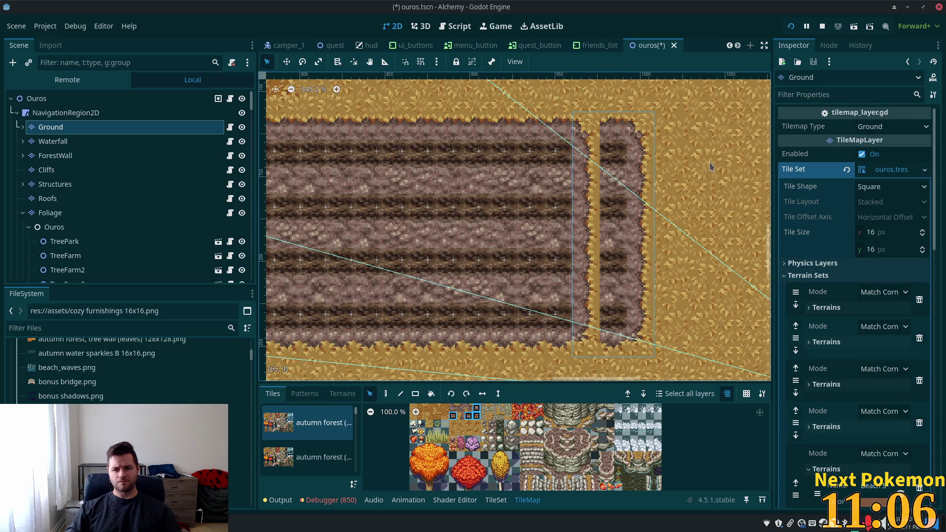
drag(677, 131, 702, 214)
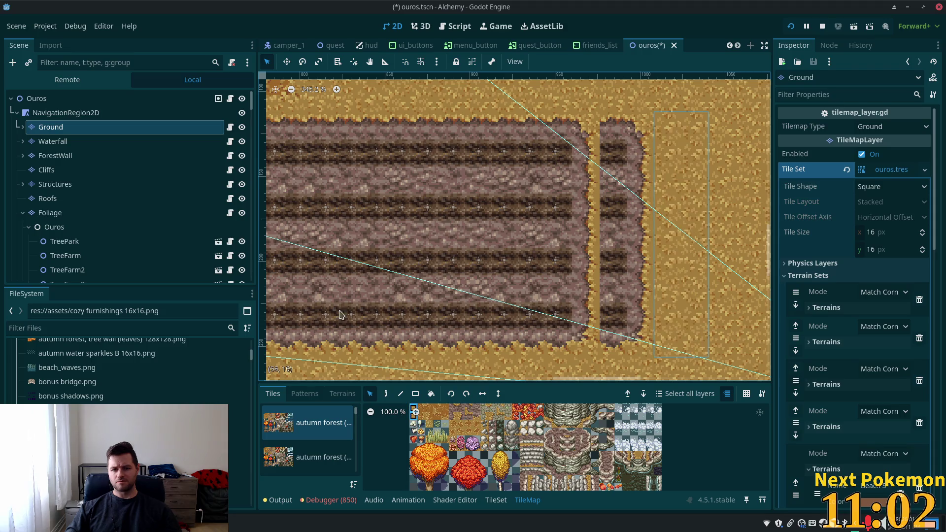
click(386, 394)
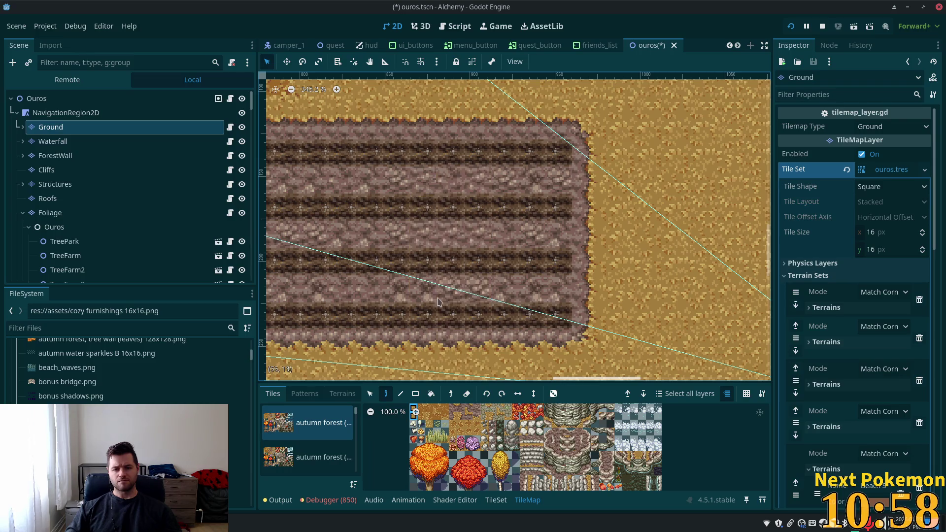
key(ctrl+s)
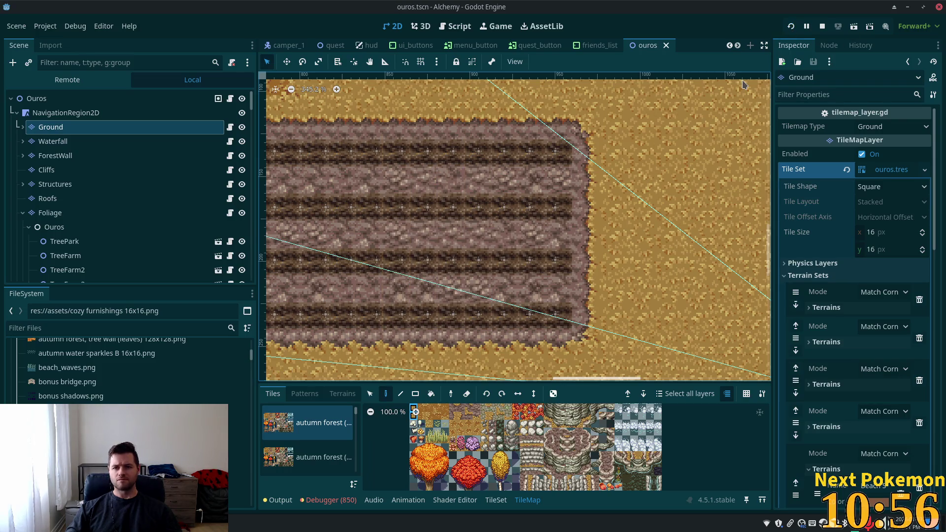
Run the game, walk west through Fields of Ouros and back, then return to camper_1.
key(F5)
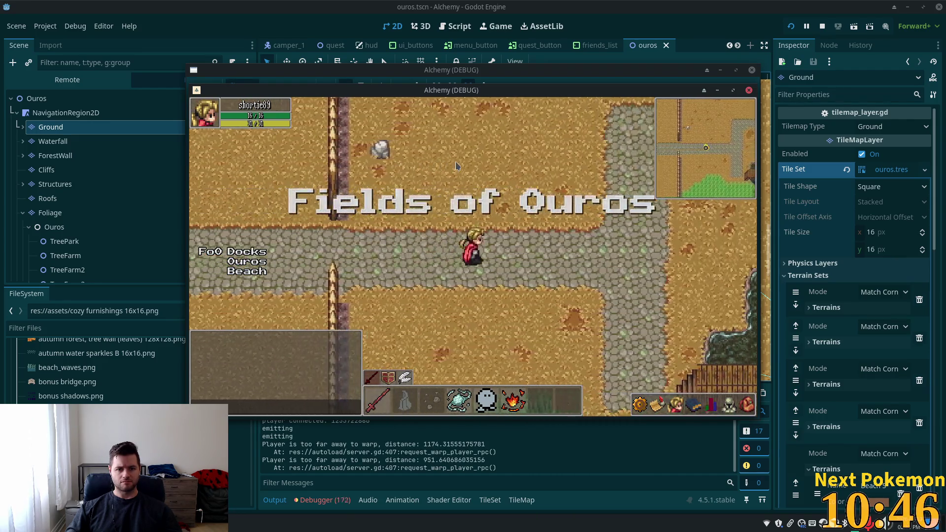
key(Left)
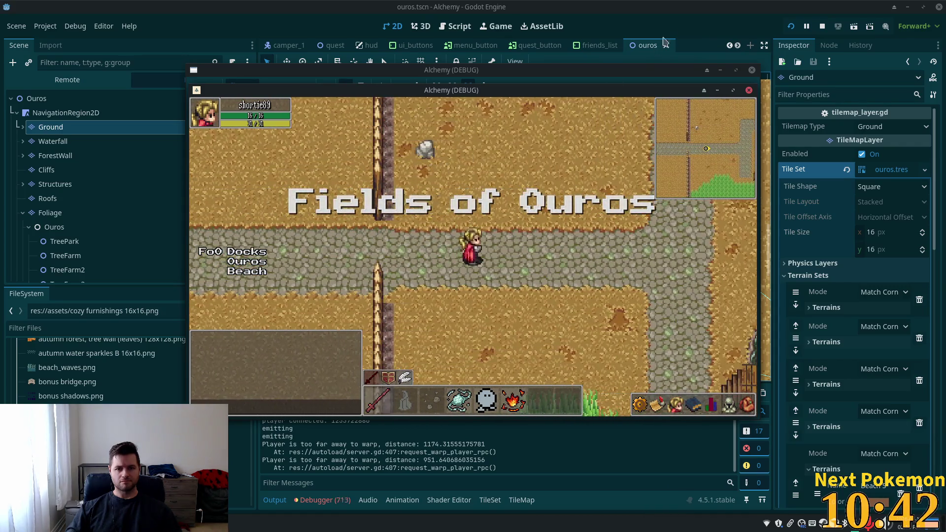
key(F8)
click(279, 48)
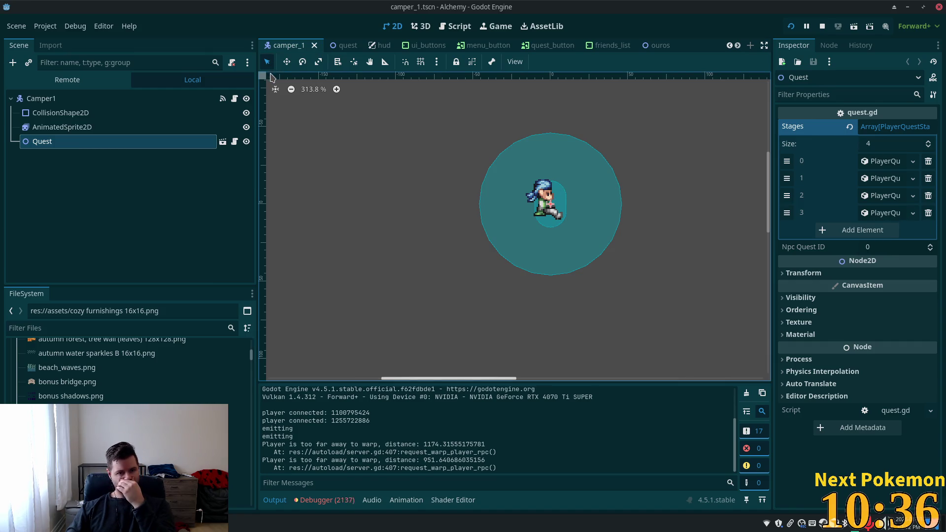
Switch to fields_of_ouros, frame its farm plot and select the Ground tile layer.
scroll(340, 47, up, 2)
click(336, 48)
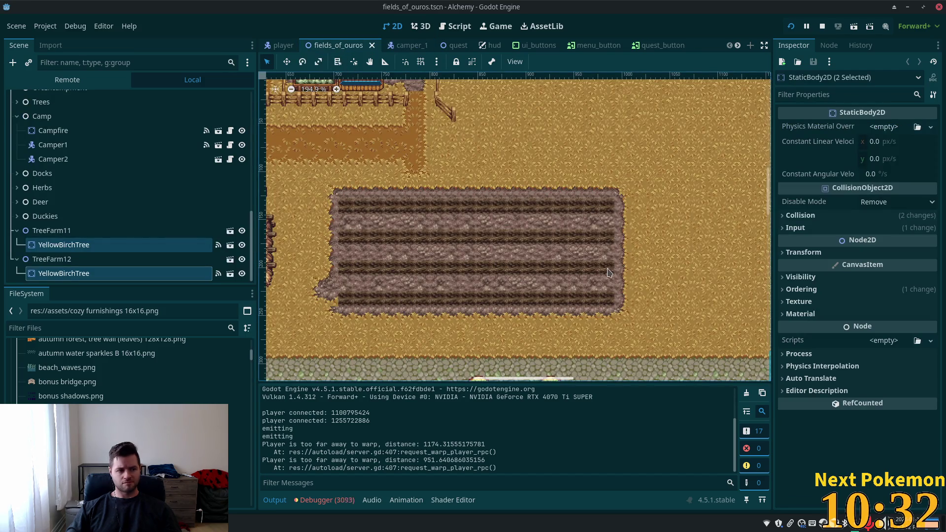
scroll(609, 272, up, 3)
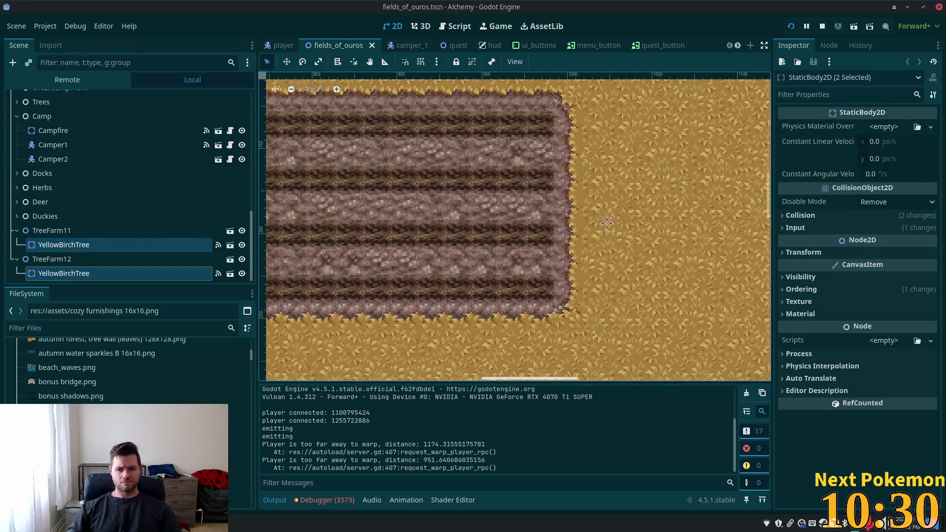
drag(606, 223, 628, 228)
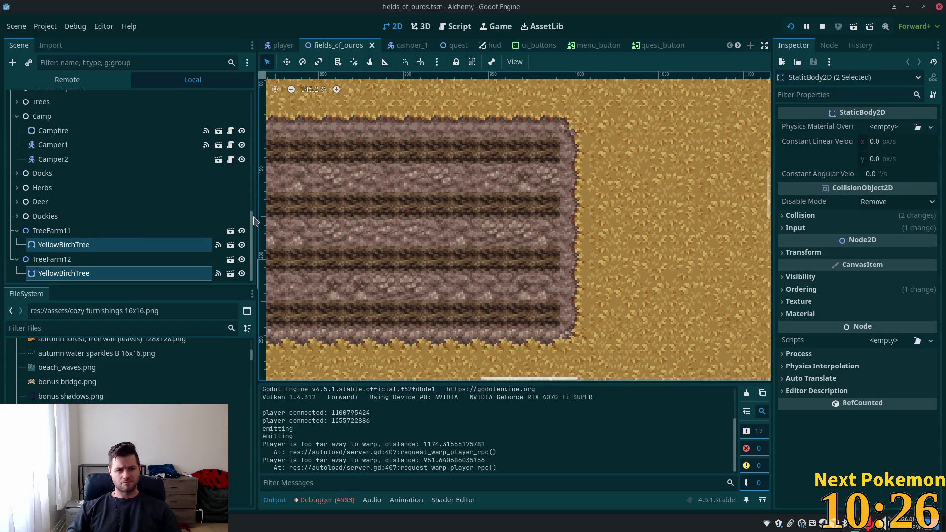
drag(253, 229, 252, 109)
click(51, 127)
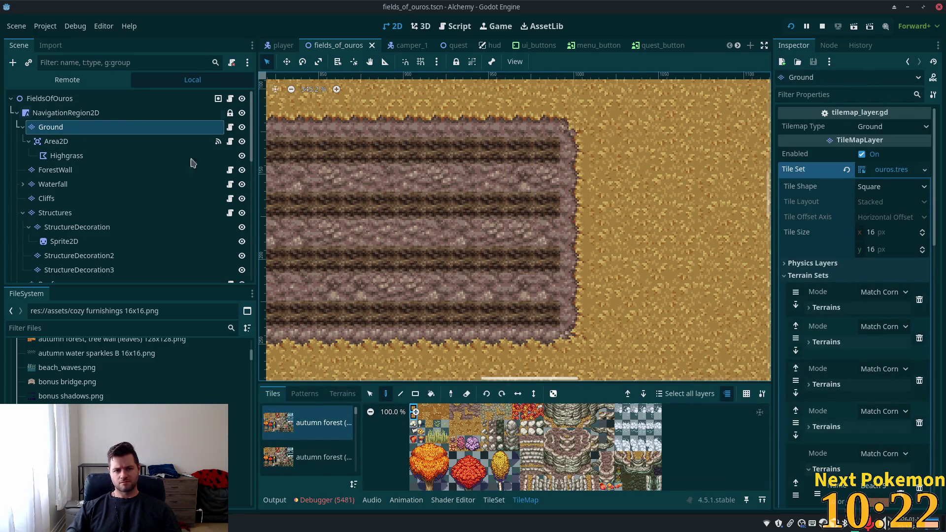
Copy the strip at the field's right edge and stamp the rock-field pattern over the seam.
click(374, 394)
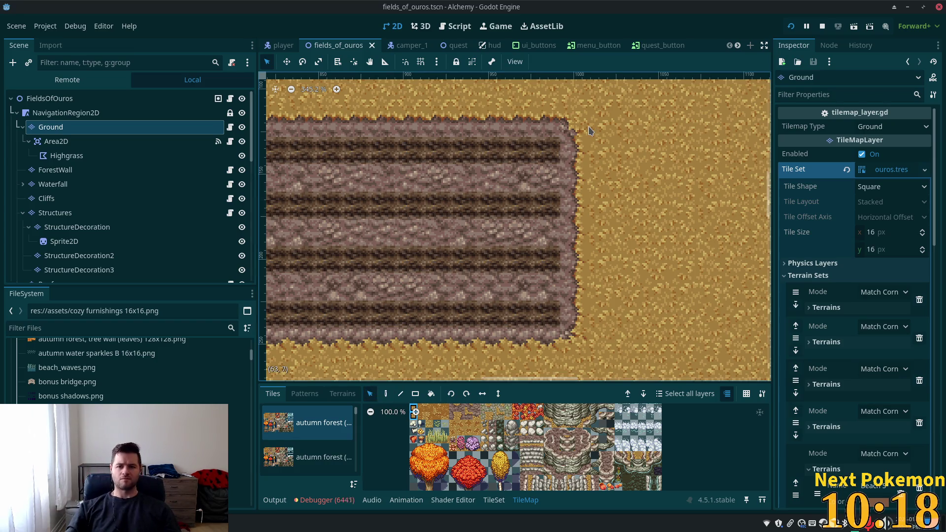
mouse_move(602, 97)
mouse_down()
mouse_move(526, 317)
mouse_move(542, 336)
mouse_up()
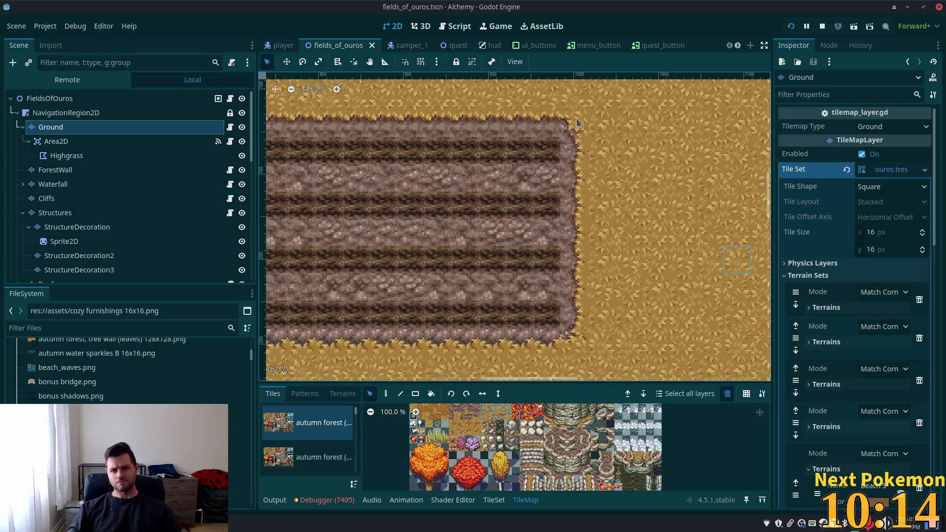
mouse_move(577, 122)
mouse_down()
mouse_move(535, 325)
mouse_move(523, 340)
mouse_move(543, 334)
mouse_up()
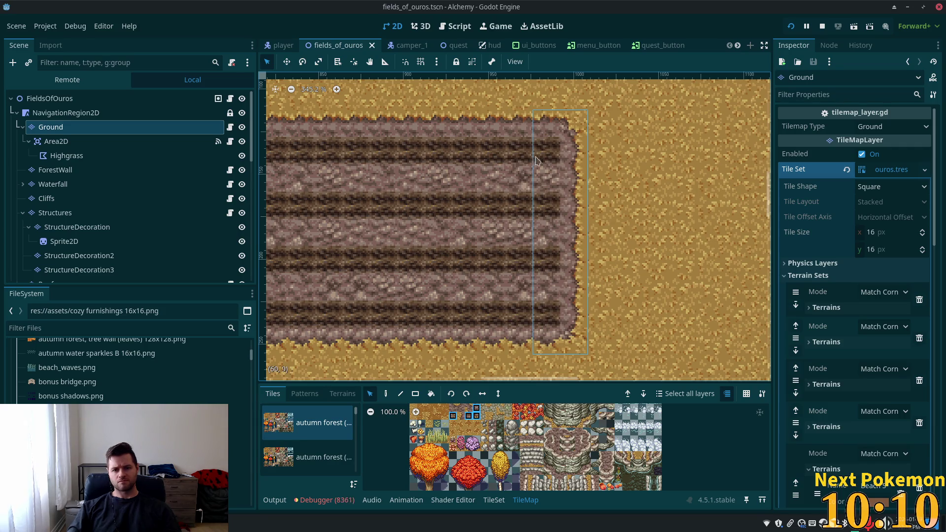
click(650, 156)
mouse_move(583, 119)
mouse_down()
mouse_move(532, 275)
mouse_move(507, 303)
mouse_move(510, 354)
mouse_up()
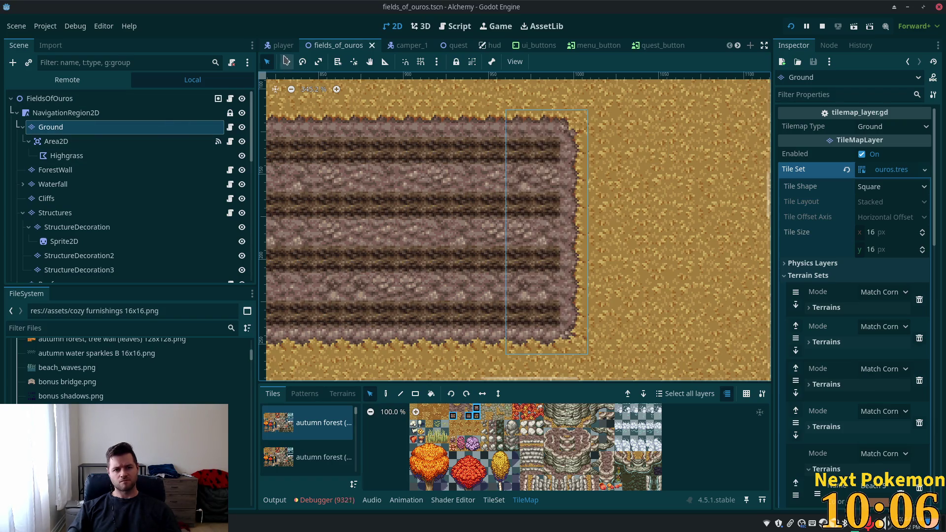
click(386, 399)
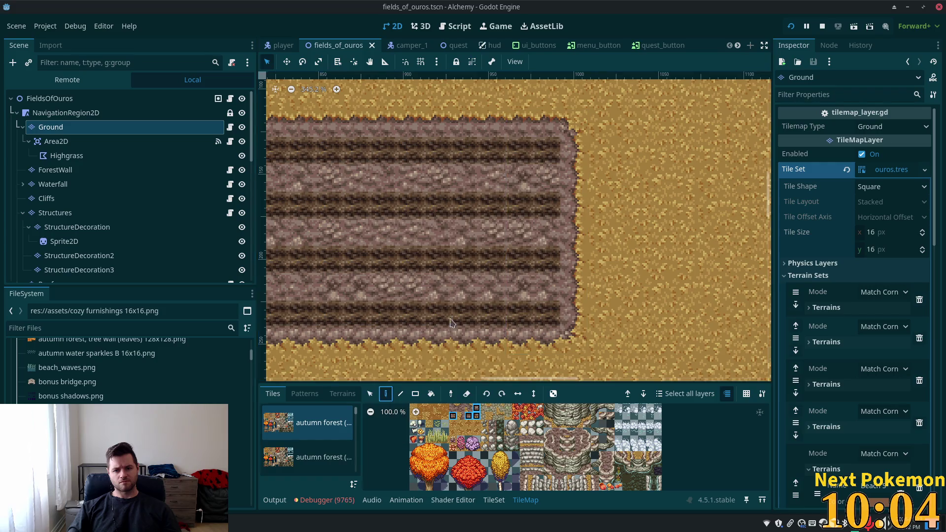
click(486, 248)
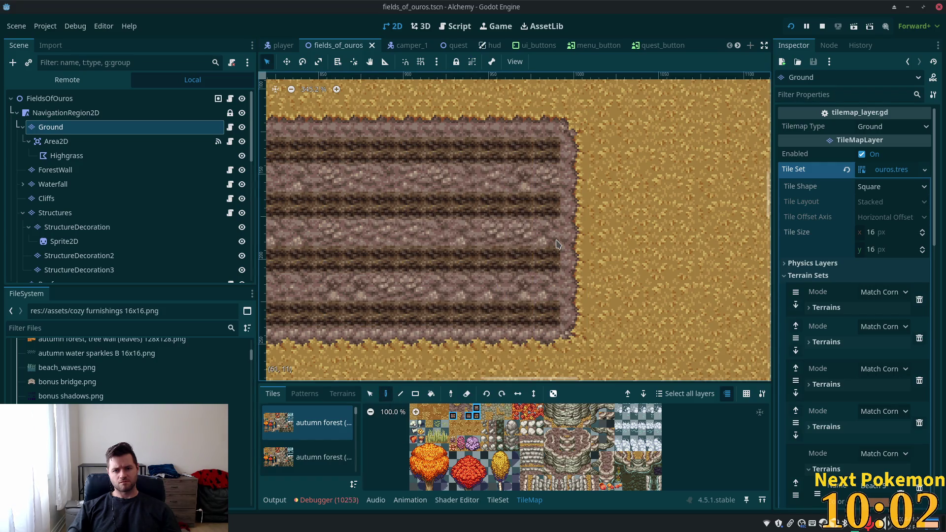
click(486, 240)
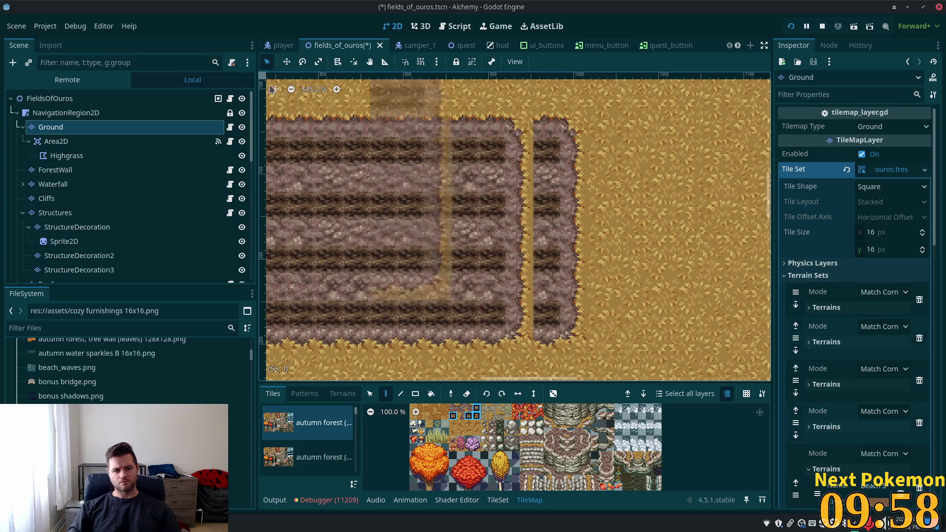
Paint plain sand over the extra field strip and save fields_of_ouros.
click(370, 394)
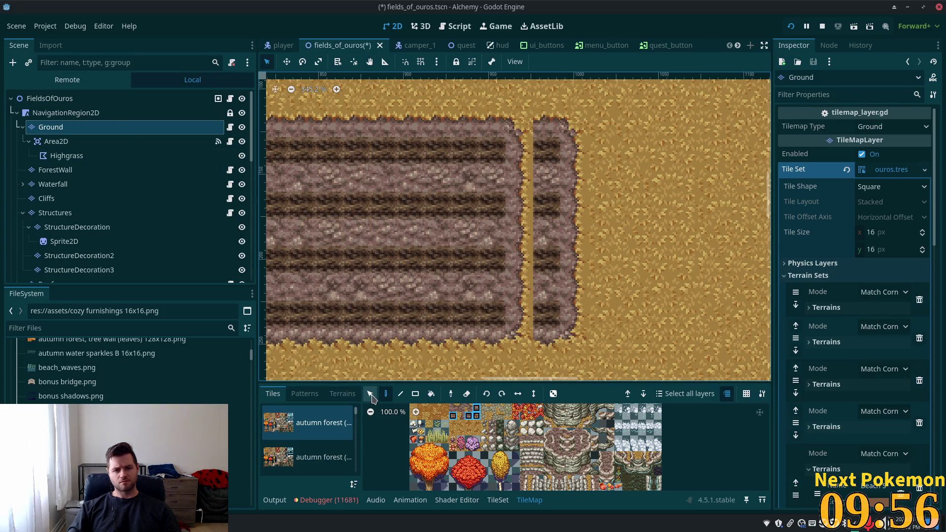
mouse_move(611, 128)
mouse_down()
mouse_move(609, 239)
mouse_move(655, 370)
mouse_move(656, 336)
mouse_up()
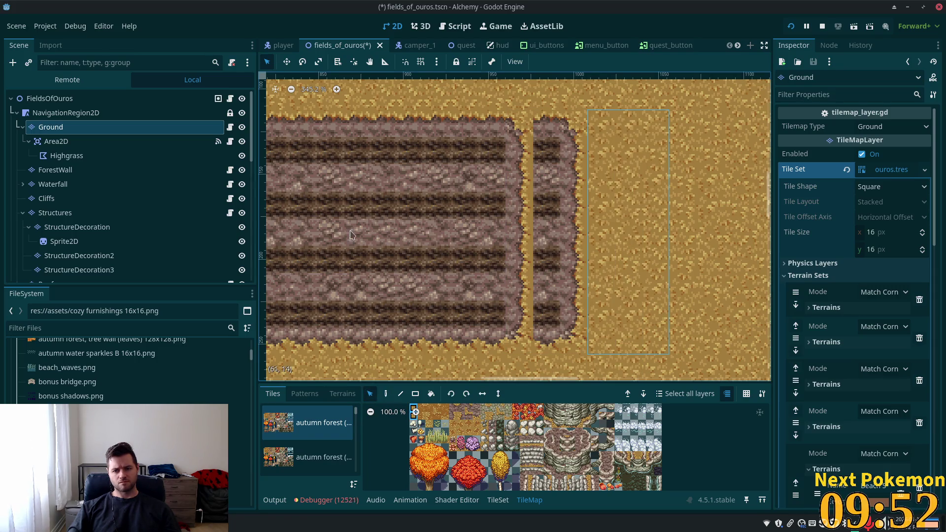
click(386, 394)
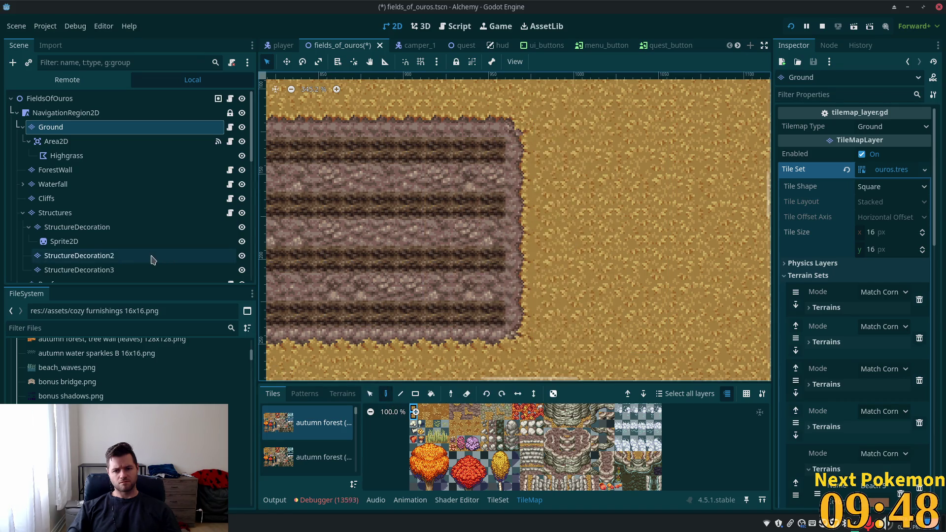
key(ctrl+s)
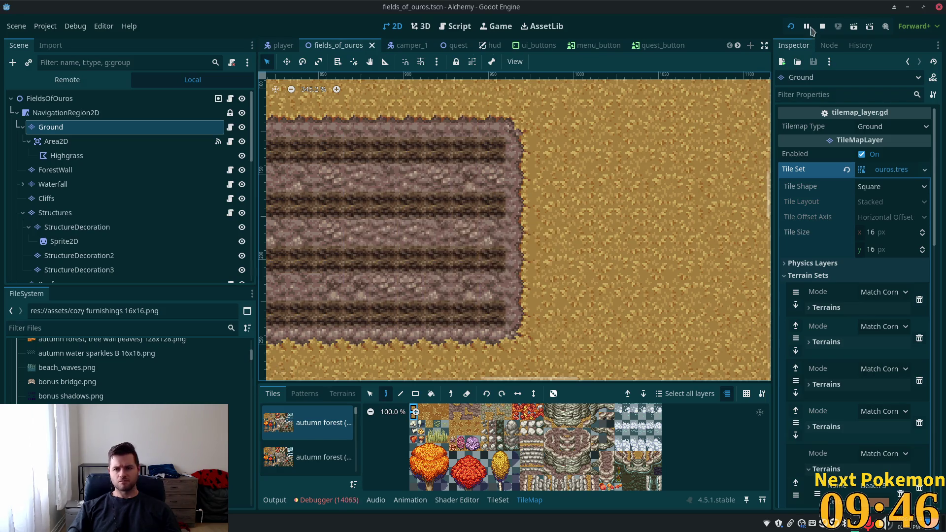
Run the project and walk the character back and forth along the road.
click(791, 26)
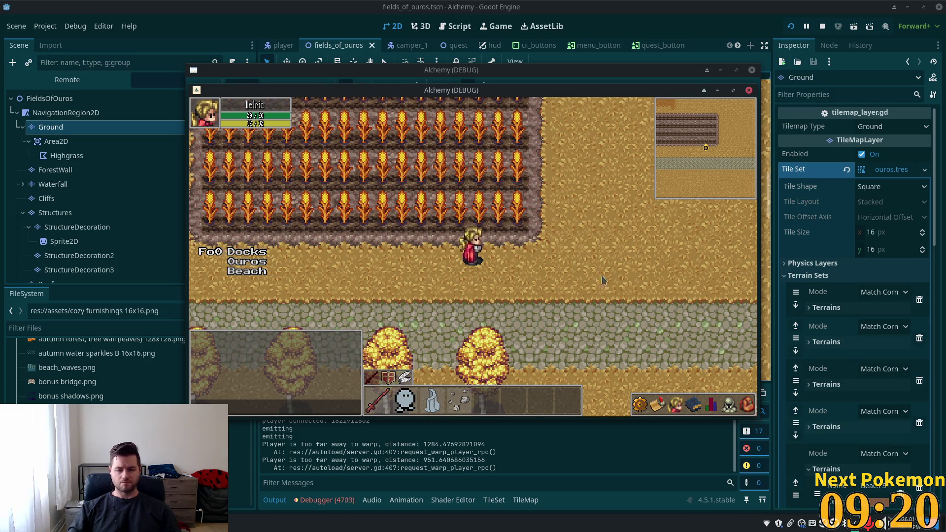
key(Right)
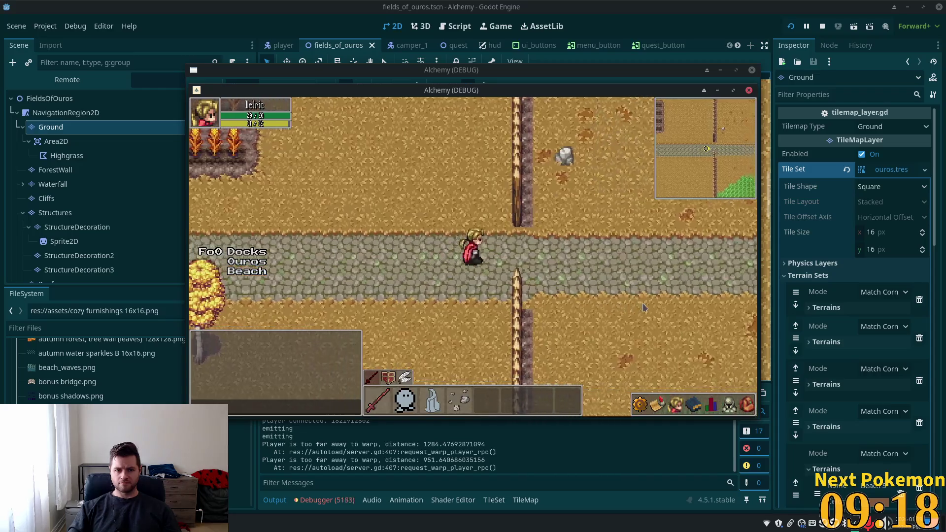
key(Right)
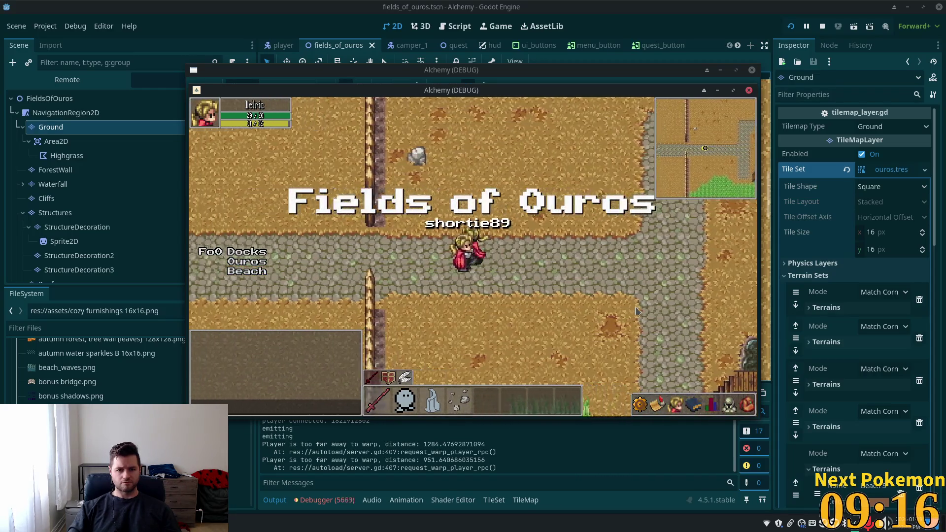
key(Left)
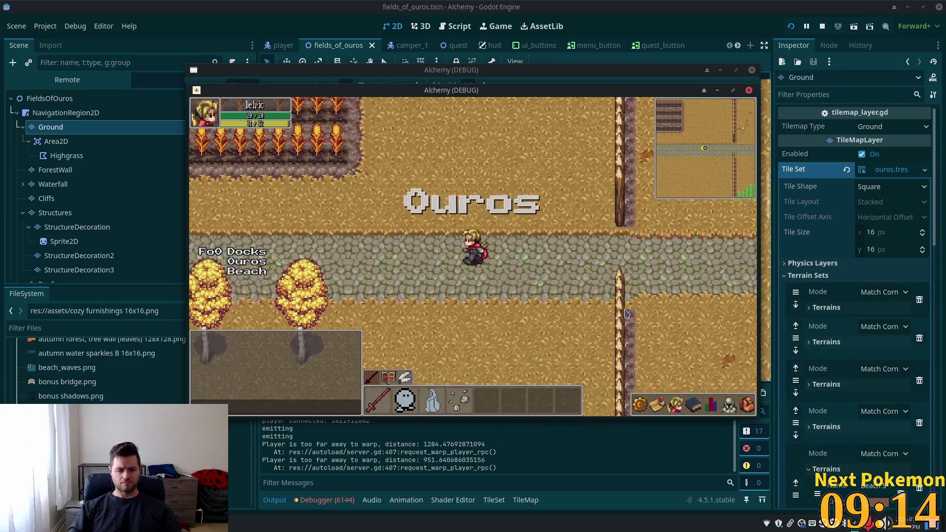
key(Left)
key(Right)
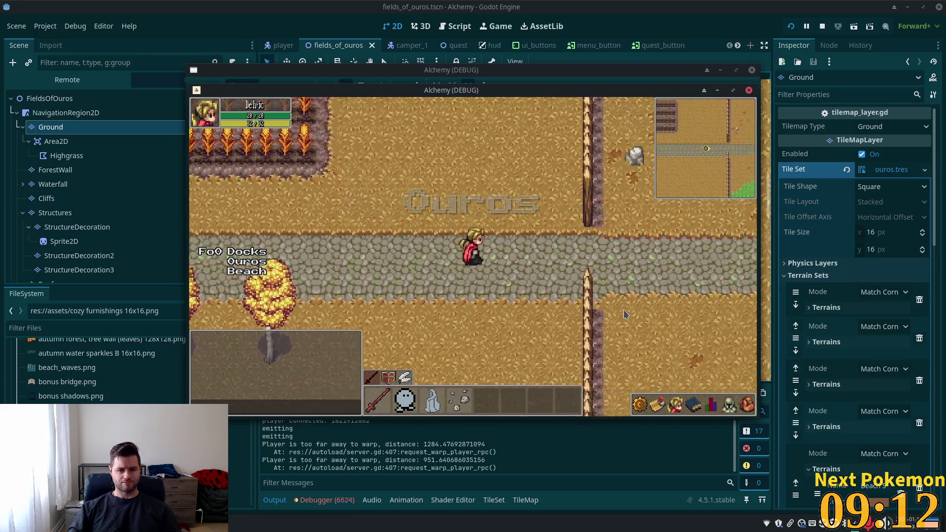
key(Left)
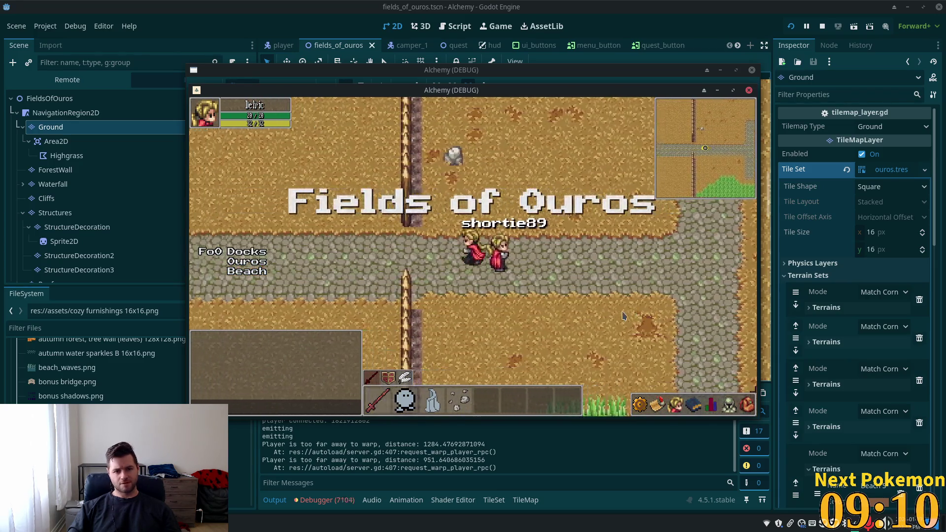
key(Right)
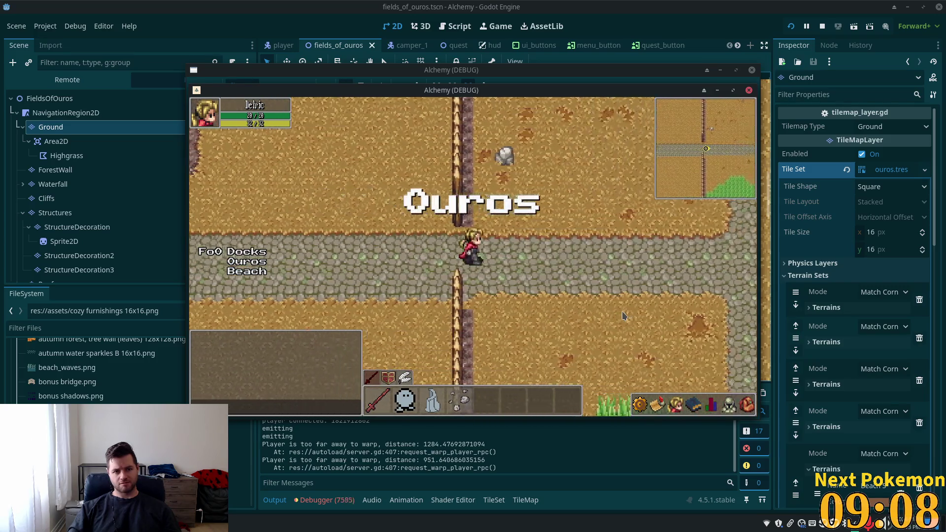
key(Left)
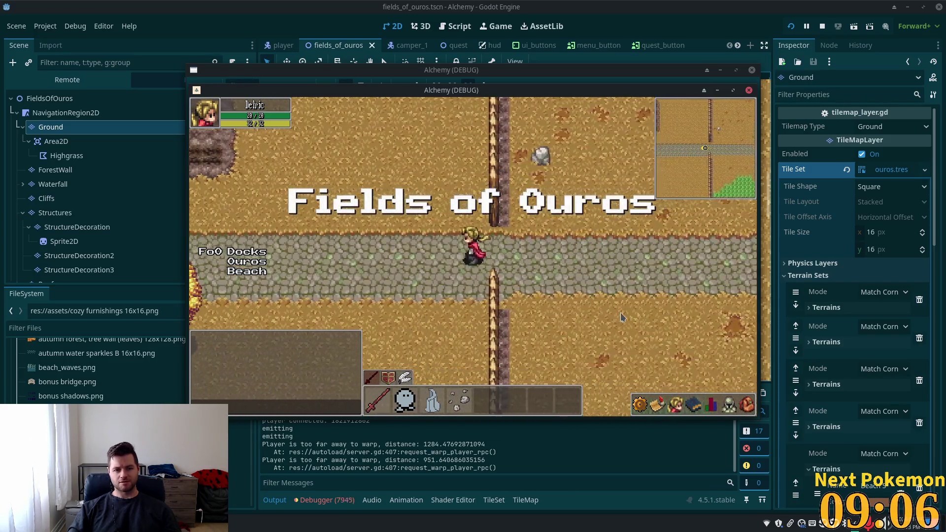
Walk around and into the trimmed crop field, try gathering wheat, then return to the editor.
key(Up)
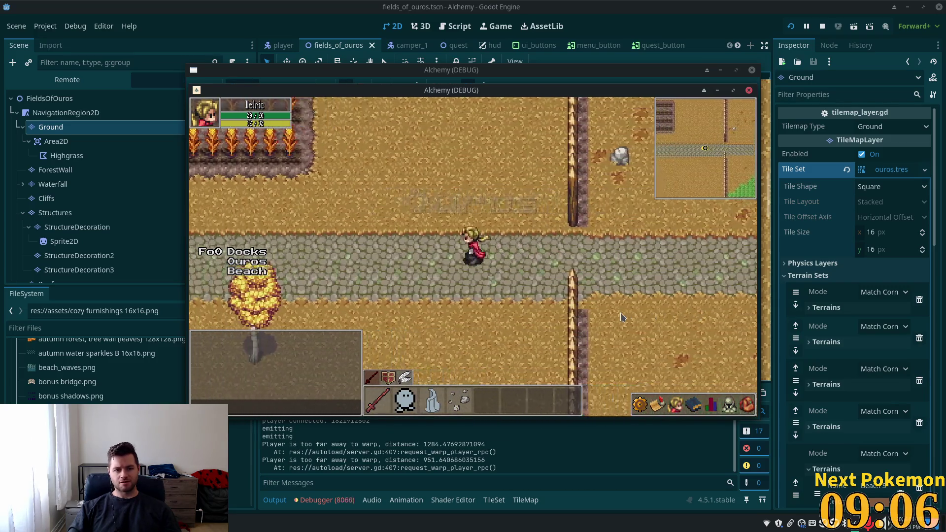
key(Left)
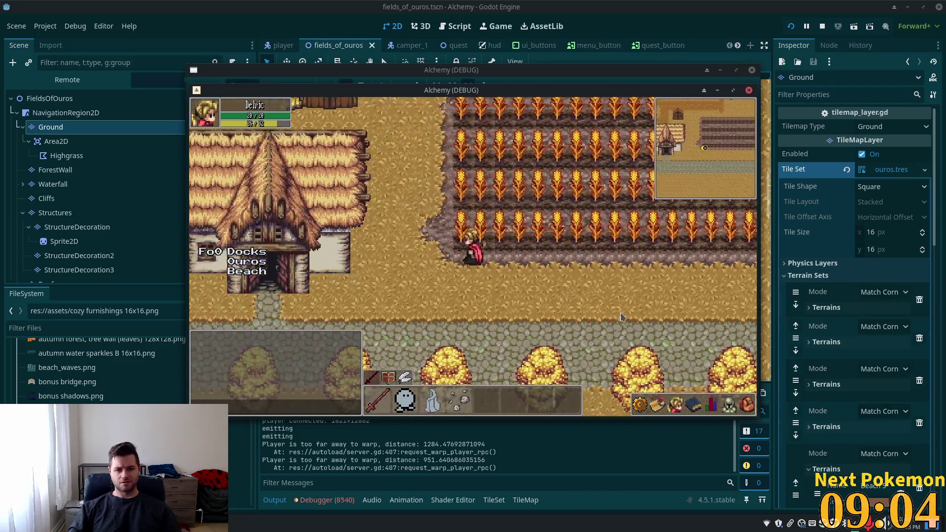
key(Up)
key(Right)
key(Down)
key(Down)
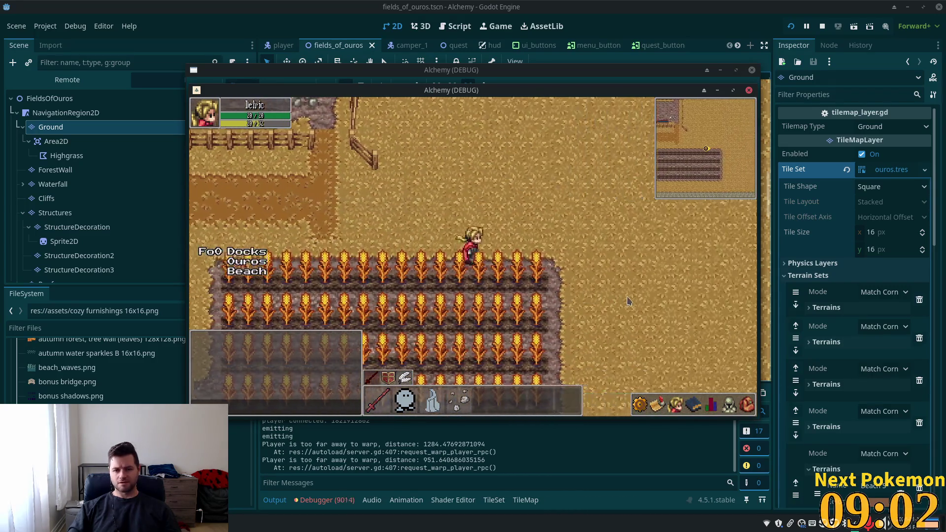
key(Right)
key(Left)
key(Left)
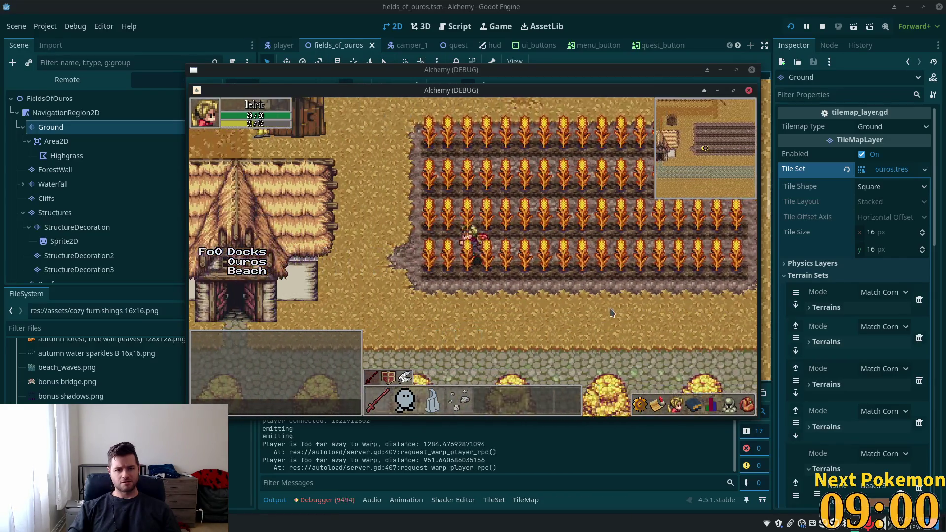
key(Down)
key(Right)
key(Right)
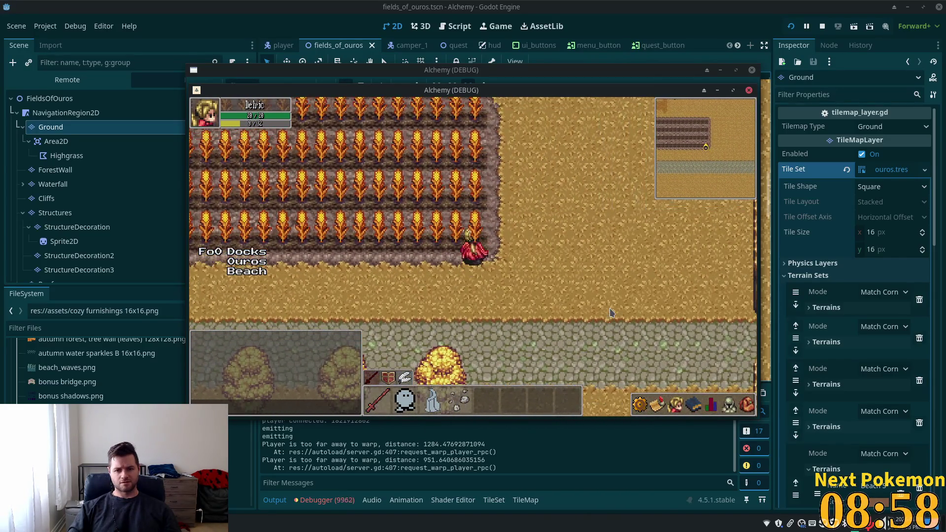
key(Up)
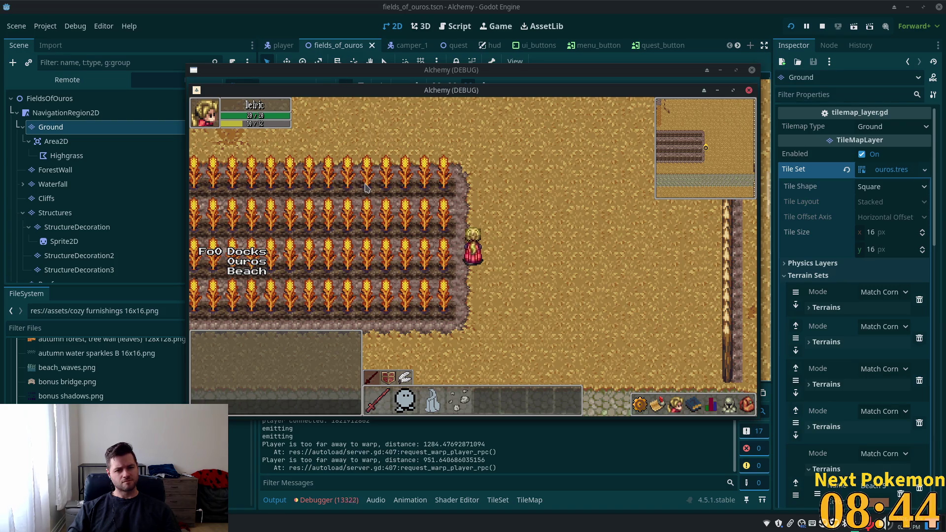
click(281, 169)
click(594, 5)
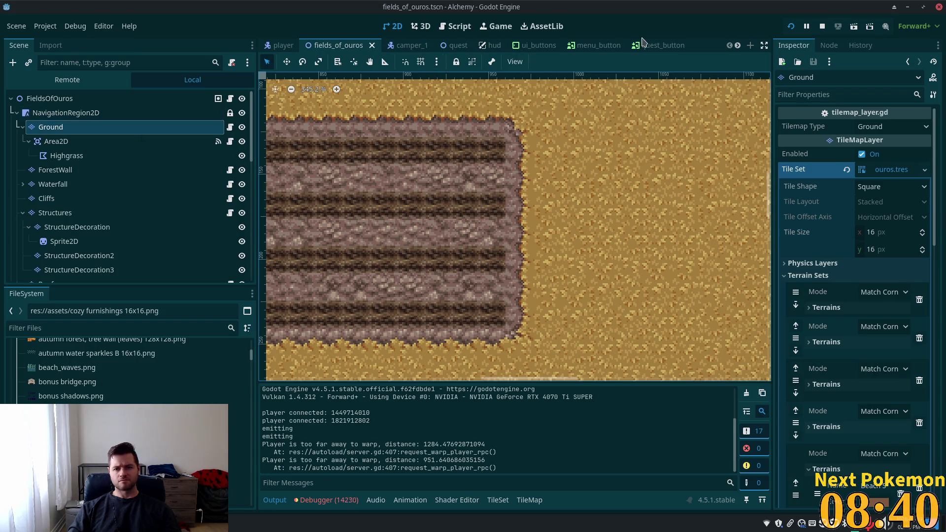
In the ouros scene, select WheatPlant13–17 and WheatPlant32–36.
scroll(616, 45, down, 5)
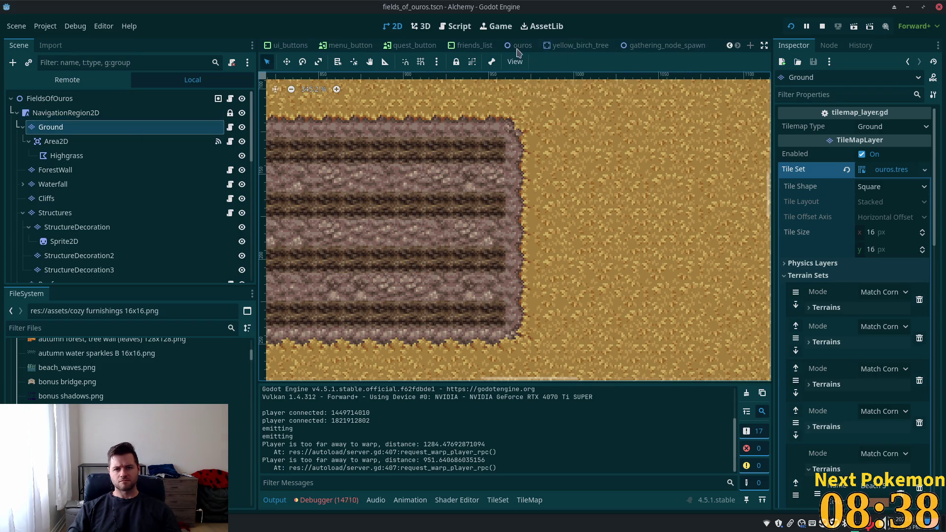
click(523, 46)
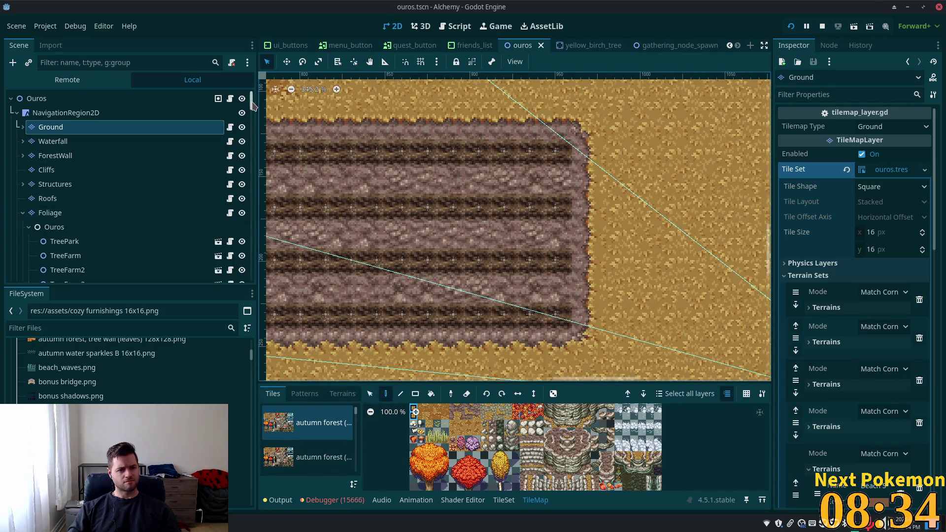
drag(252, 105, 253, 125)
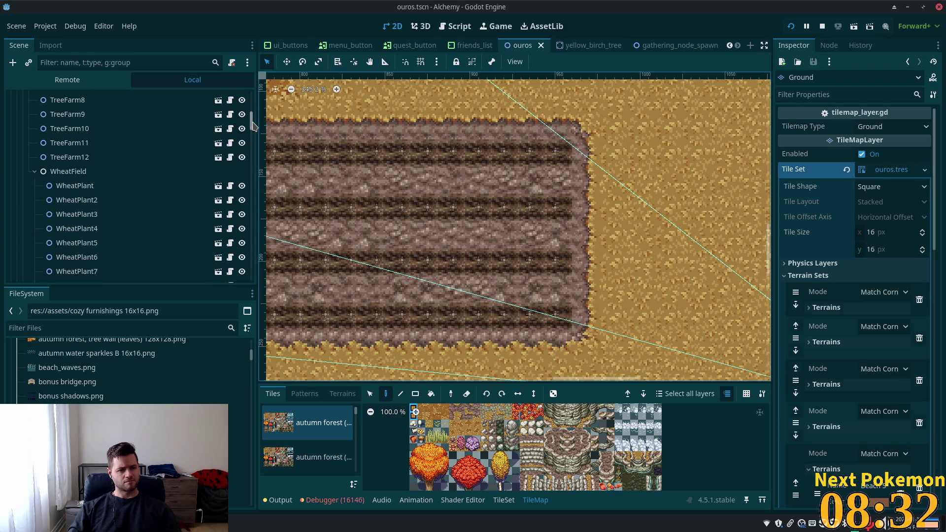
scroll(79, 201, down, 3)
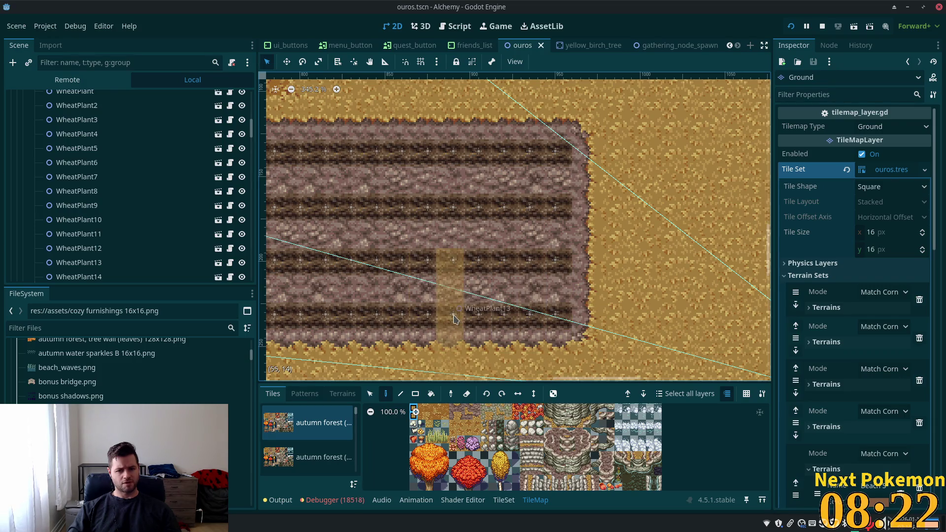
click(148, 263)
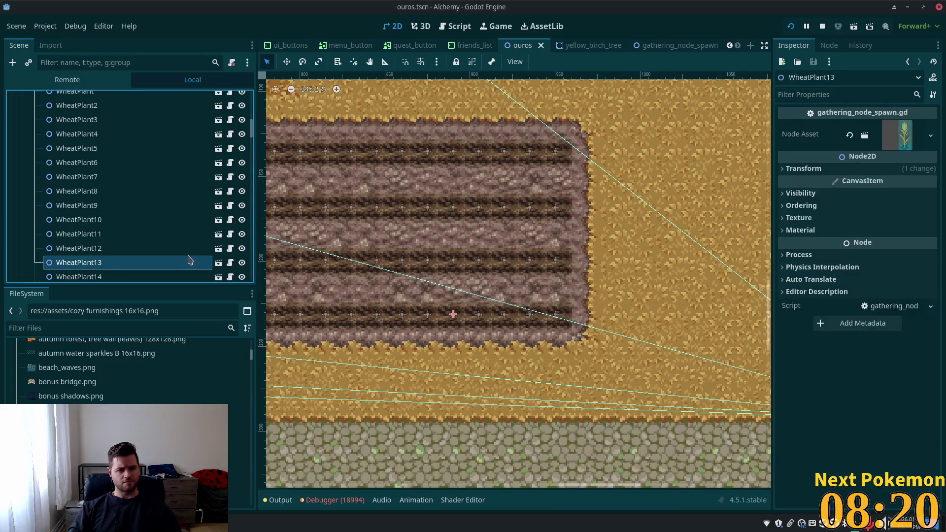
scroll(170, 254, down, 1)
scroll(170, 254, down, 3)
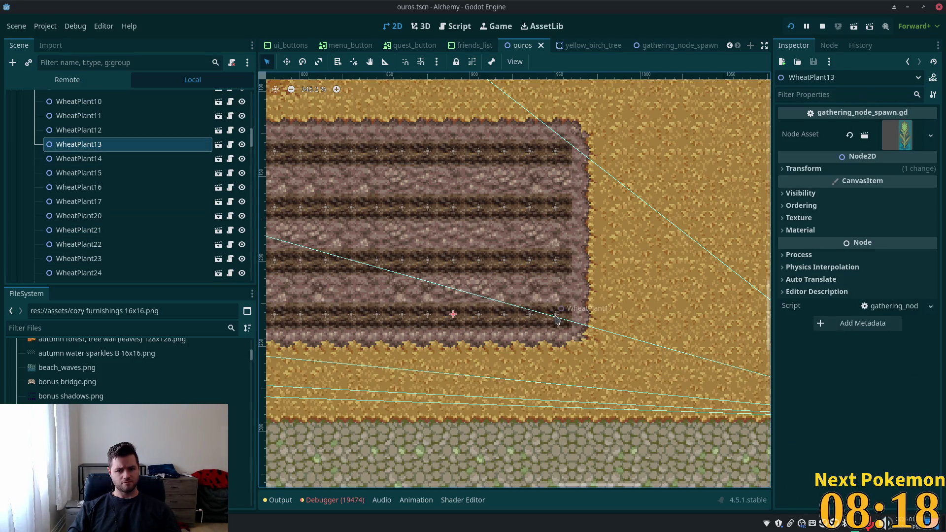
shift+click(116, 202)
scroll(117, 205, up, 1)
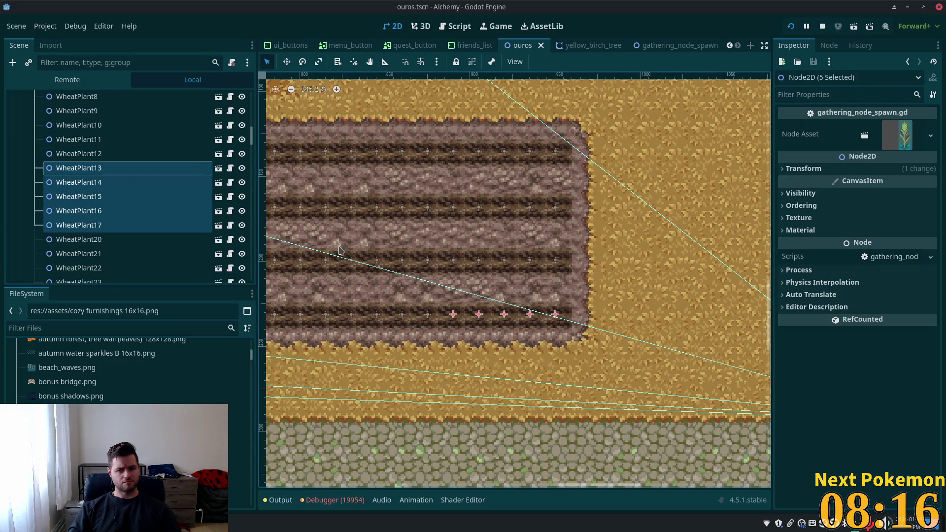
scroll(468, 267, up, 1)
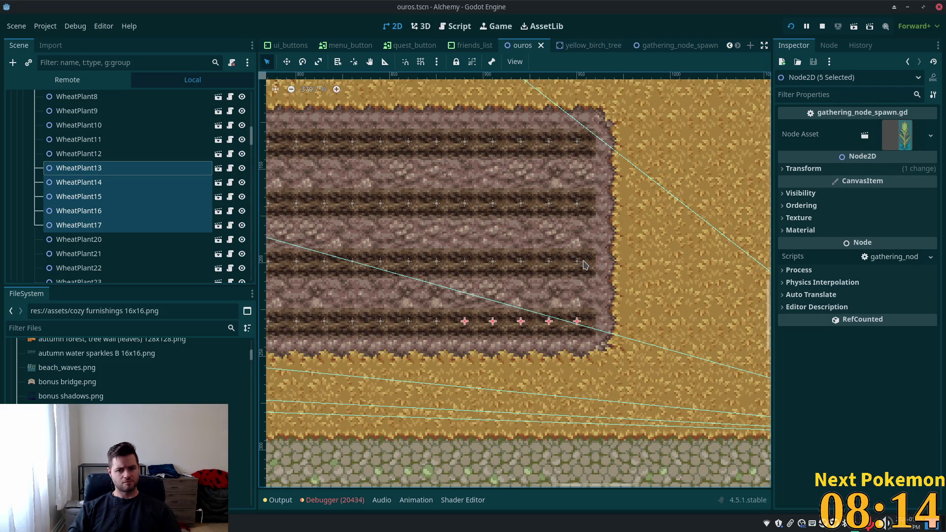
scroll(79, 207, down, 5)
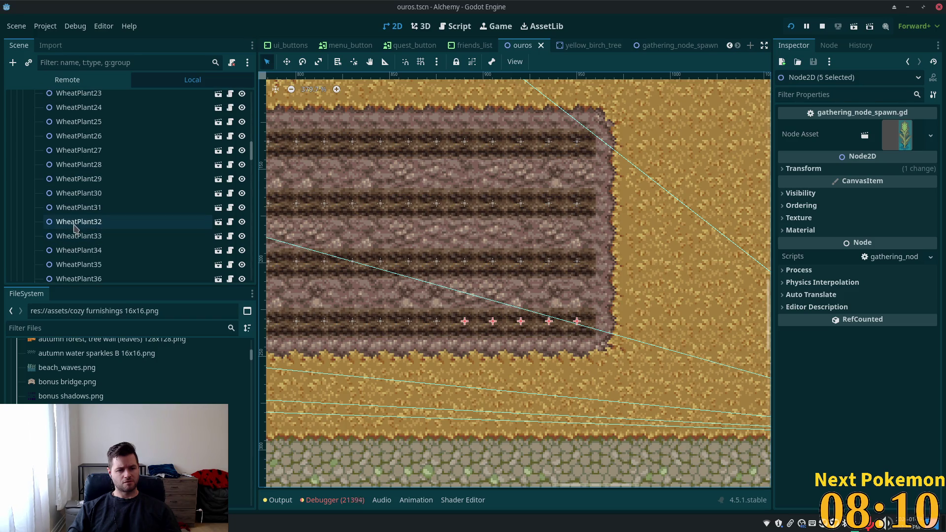
ctrl+click(77, 221)
shift+click(95, 278)
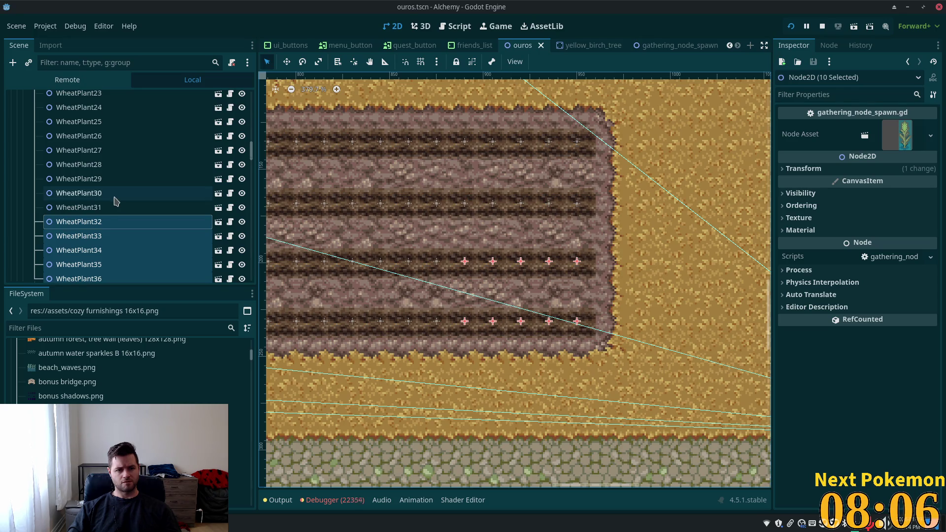
Add WheatPlant51–55 and WheatPlant70–74 to the selection, then switch to fields_of_ouros.
scroll(129, 232, down, 6)
ctrl+click(98, 252)
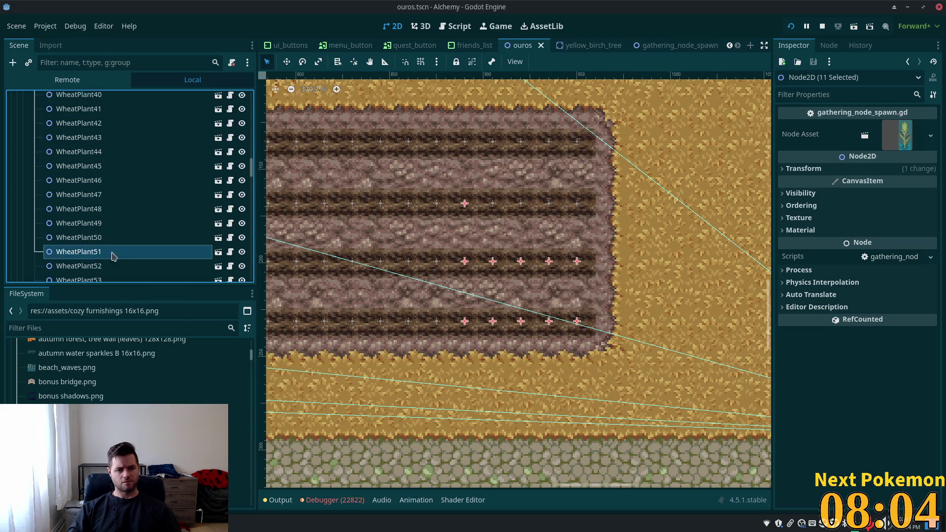
scroll(99, 188, down, 4)
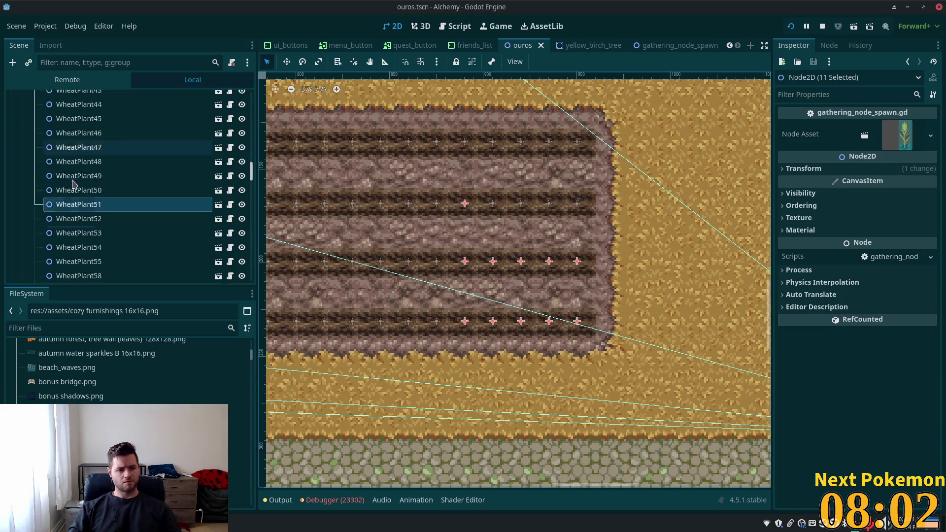
shift+click(102, 168)
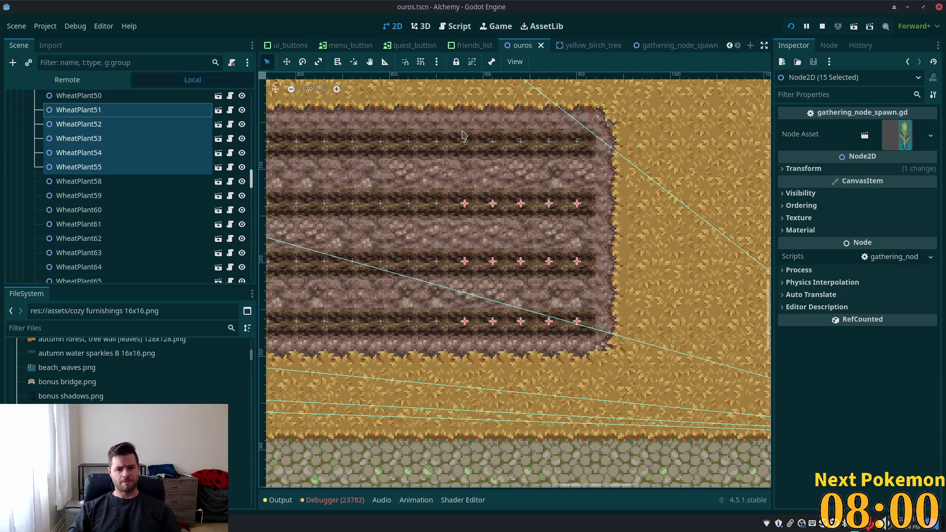
shift+click(454, 145)
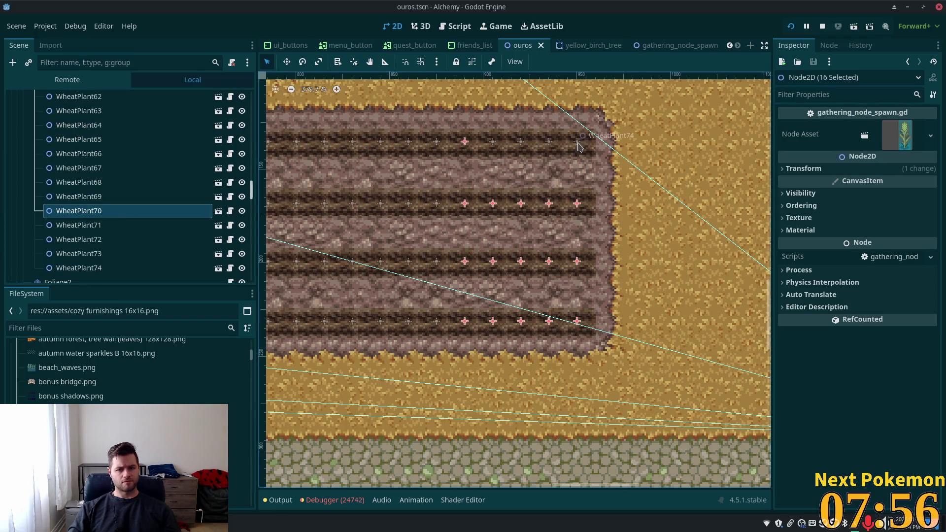
shift+click(78, 269)
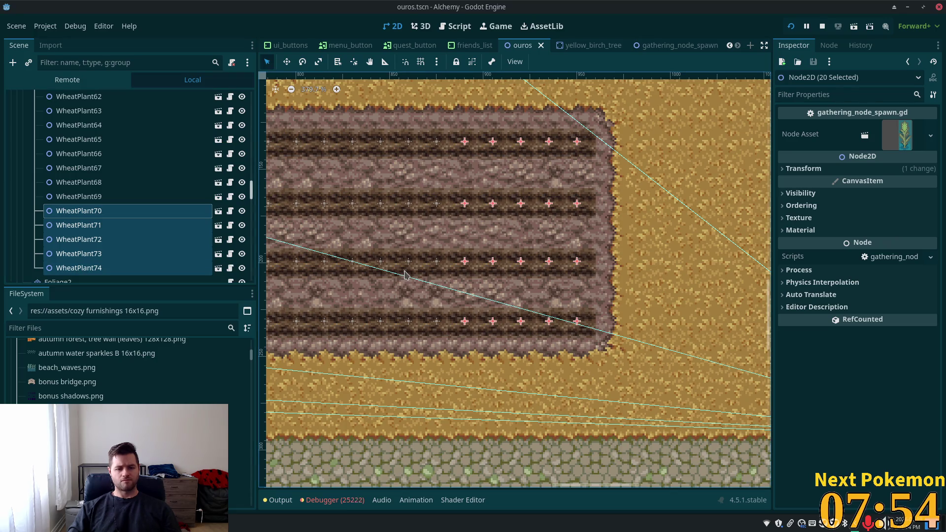
scroll(325, 47, up, 5)
click(325, 47)
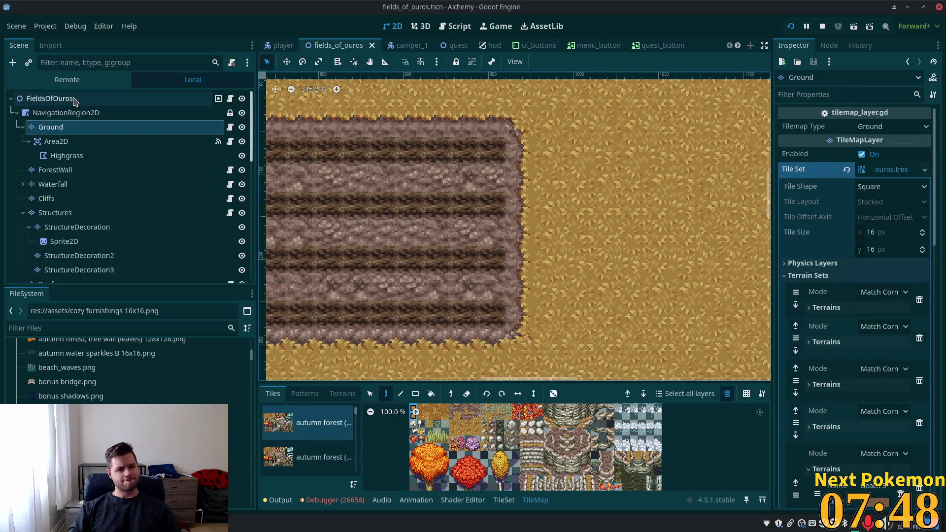
Paste the twenty copied WheatPlant nodes into fields_of_ouros.
key(ctrl+shift+z)
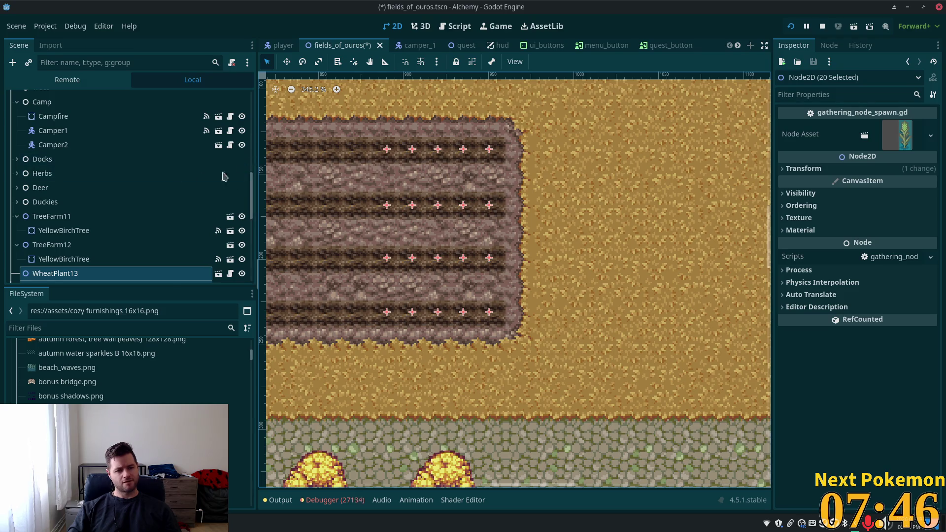
scroll(161, 200, down, 6)
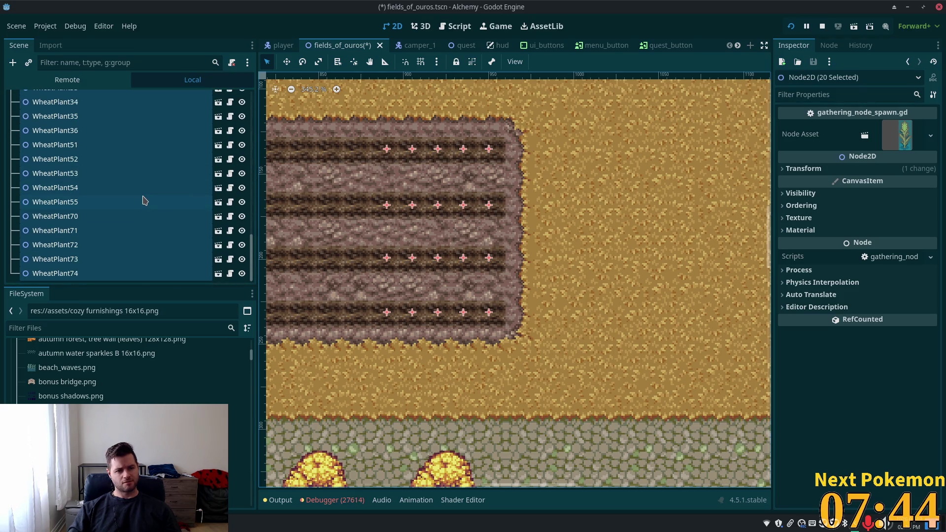
scroll(138, 195, up, 4)
scroll(252, 207, up, 10)
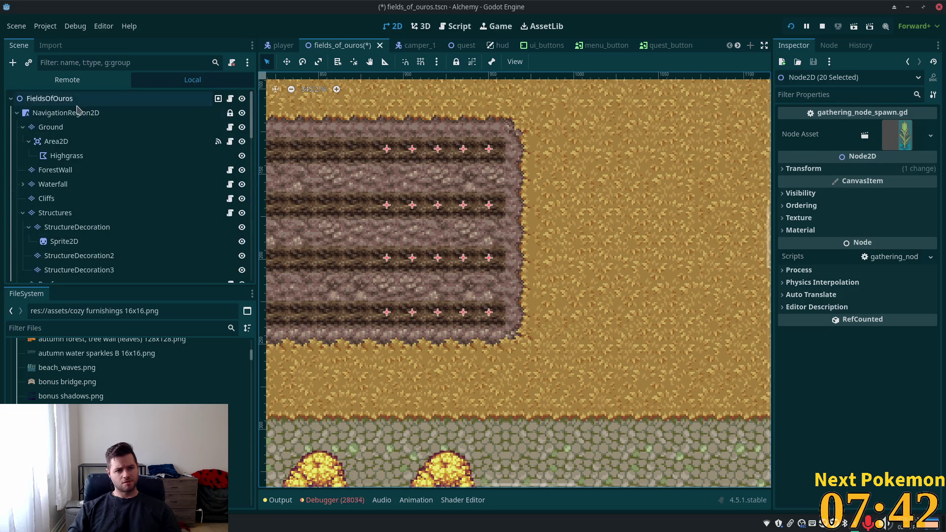
Add a plain Node under FieldsOfOuros and rename it WheatPlaceholders.
click(167, 113)
key(Up)
key(ctrl+a)
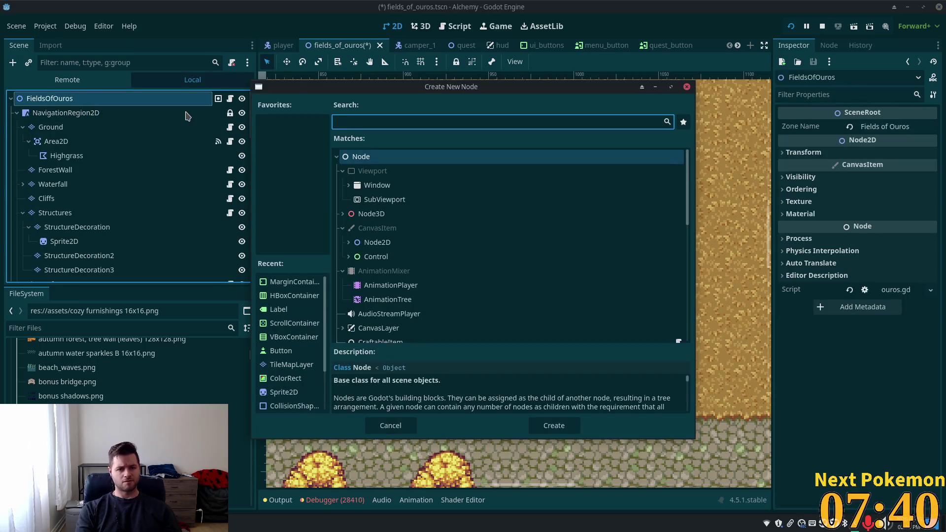
double_click(371, 157)
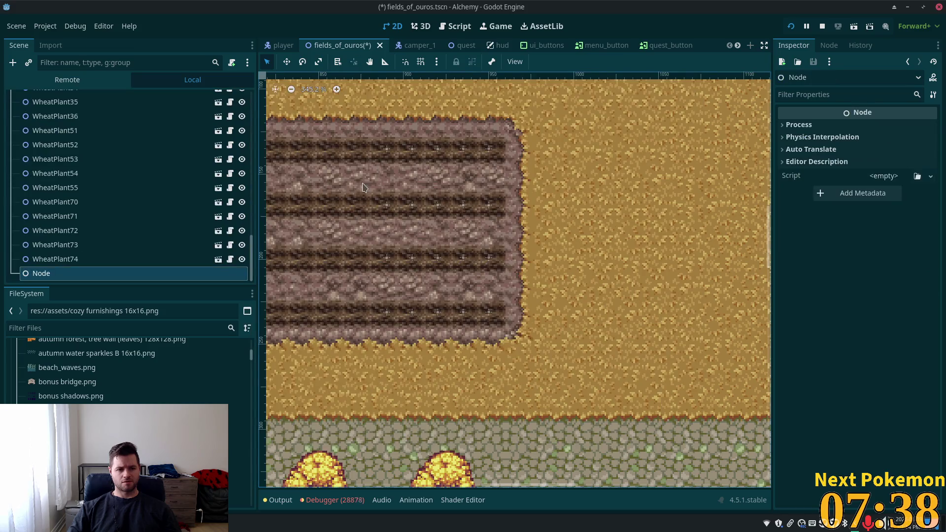
key(F2)
text(WheatPlaceholders)
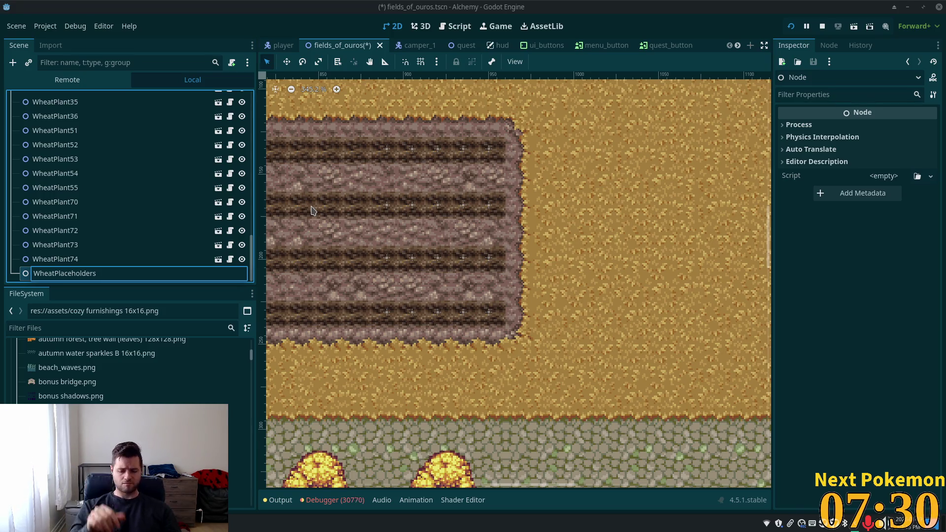
key(Return)
scroll(63, 148, up, 2)
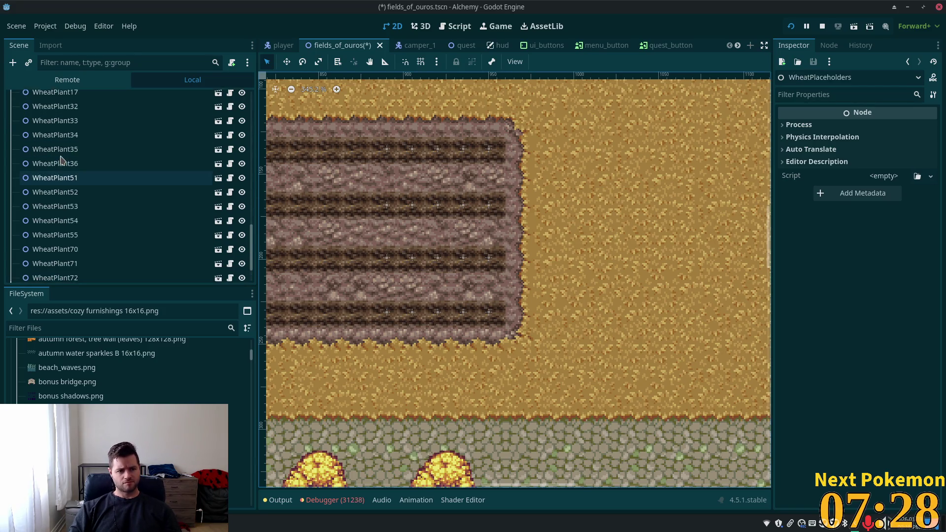
Select WheatPlant13 through WheatPlant74 and drag them under the WheatPlaceholders node.
scroll(61, 158, up, 4)
click(48, 127)
scroll(69, 197, down, 1)
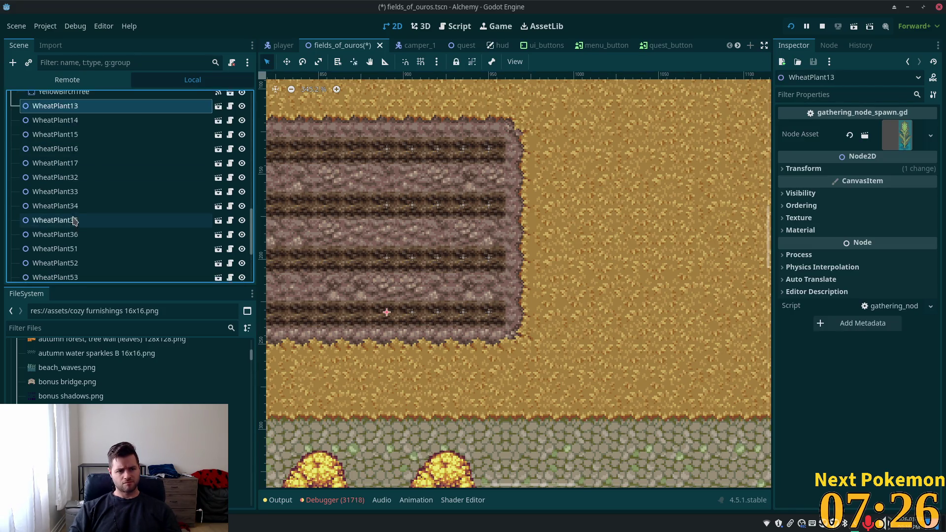
scroll(74, 221, down, 5)
shift+click(63, 261)
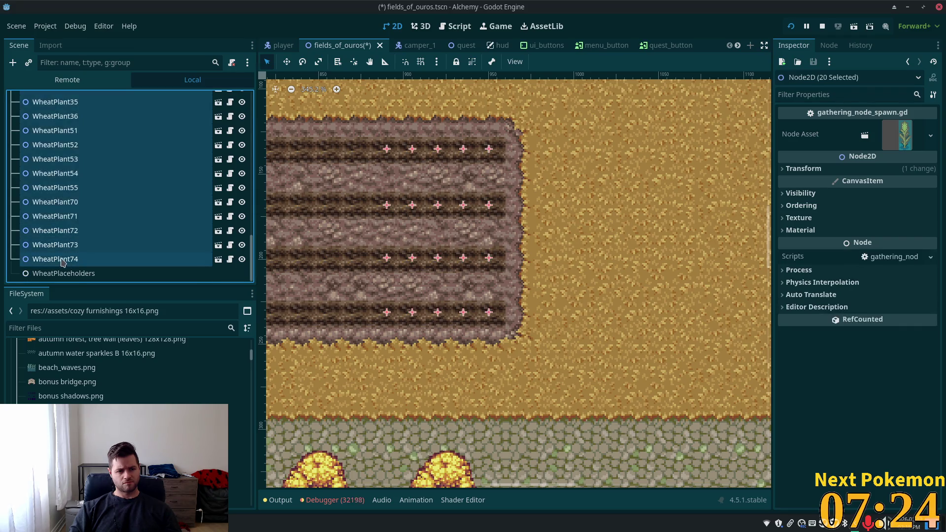
drag(63, 260, 71, 273)
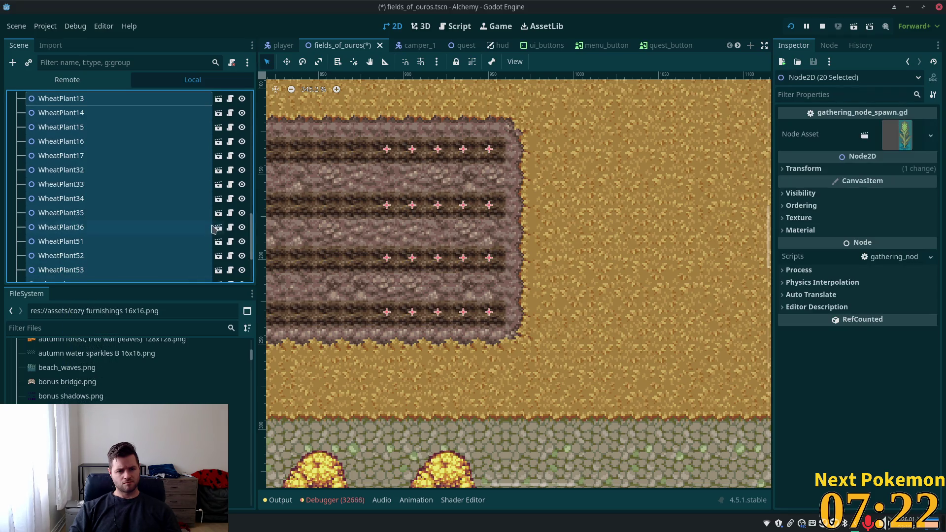
Check WheatPlaceholders, then select WheatPlant13 and start adding a child node to it.
scroll(252, 261, up, 10)
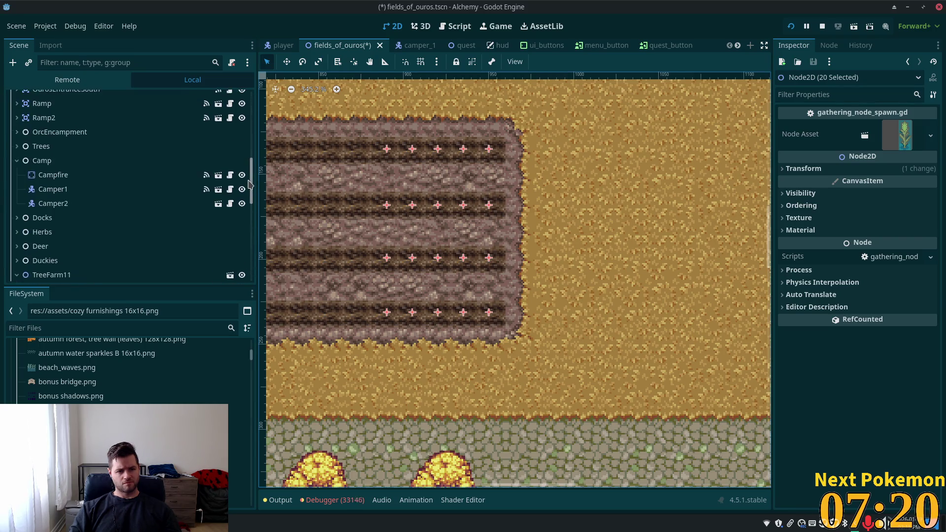
scroll(190, 205, down, 4)
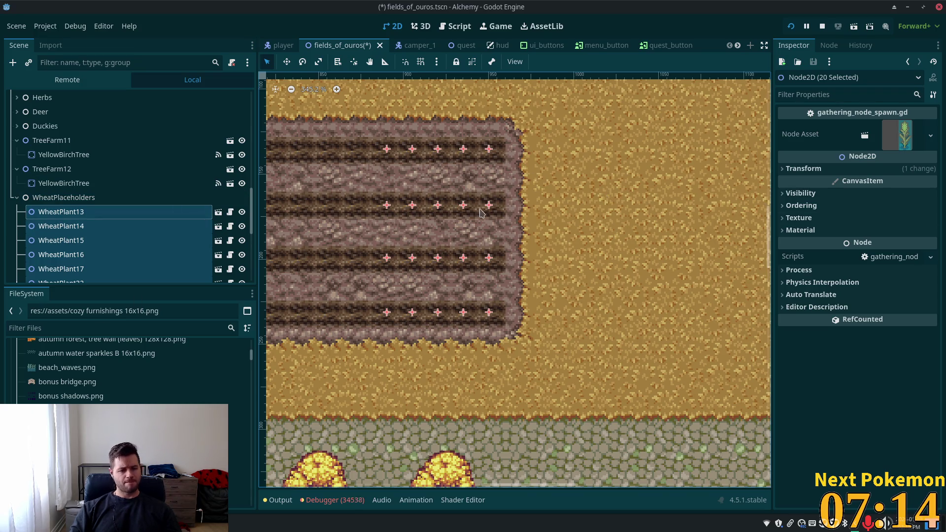
click(59, 197)
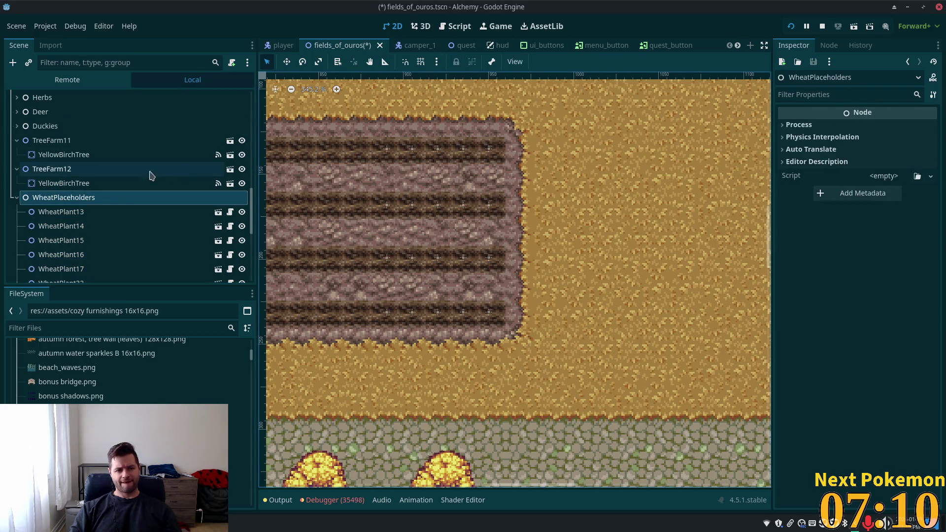
click(59, 212)
scroll(197, 202, down, 1)
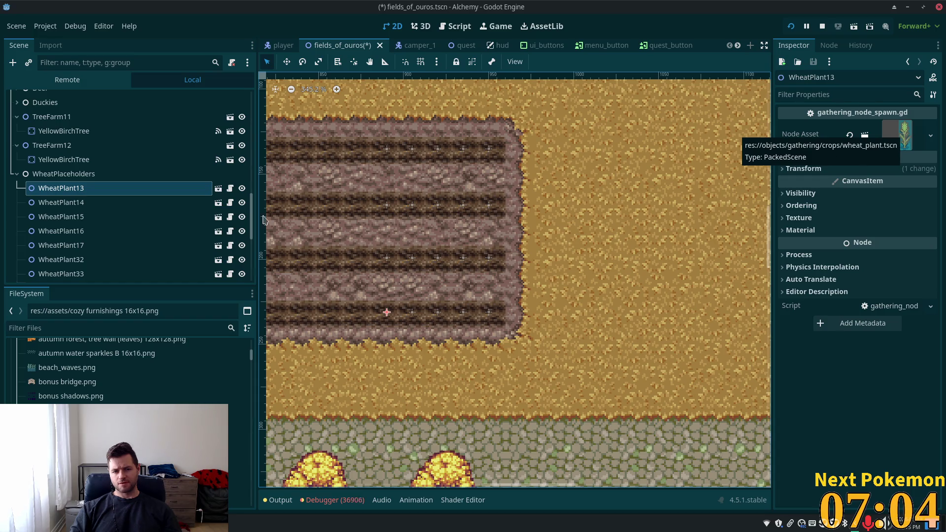
key(ctrl+a)
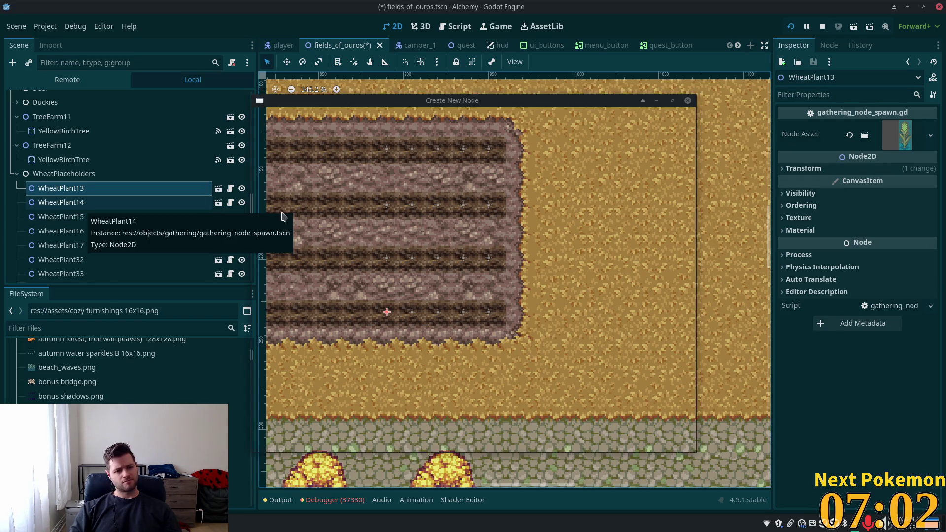
Instance the wheat_plant.tscn scene as a child of WheatPlant13.
key(Escape)
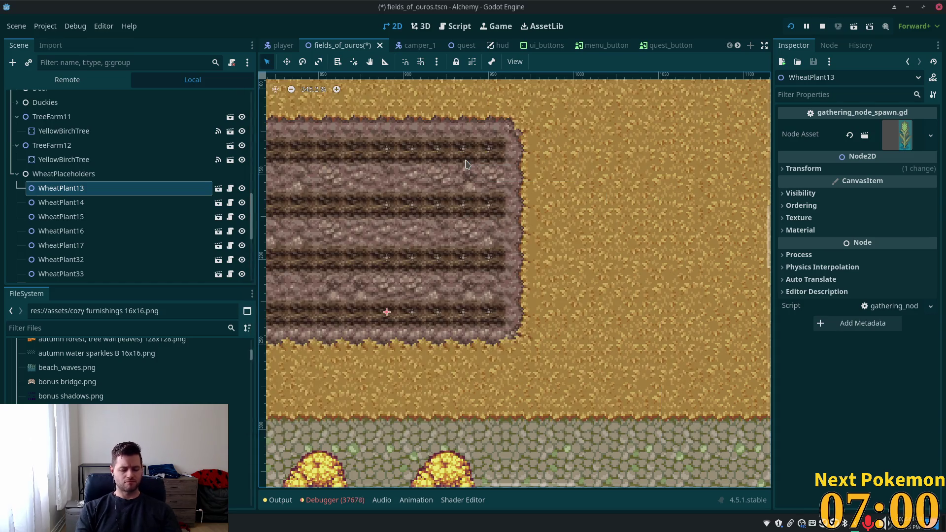
key(ctrl+shift+a)
text(w)
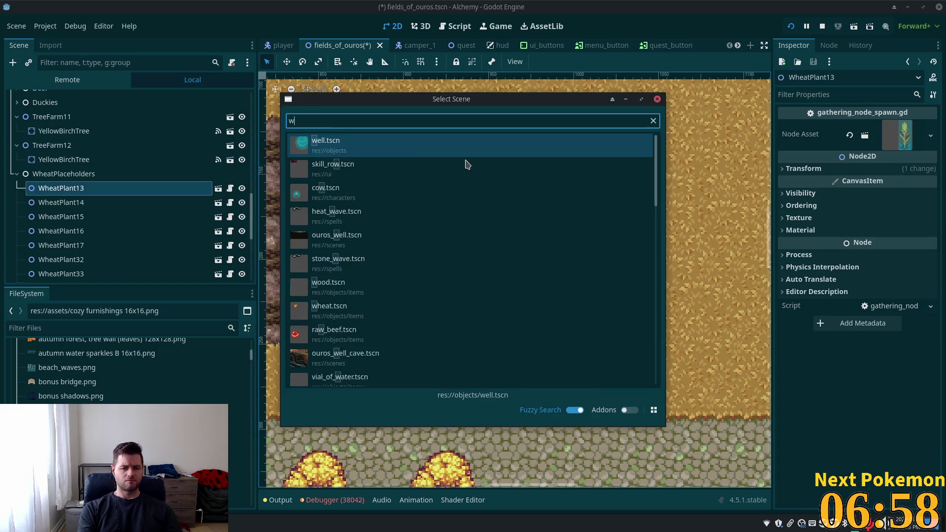
text(heatr)
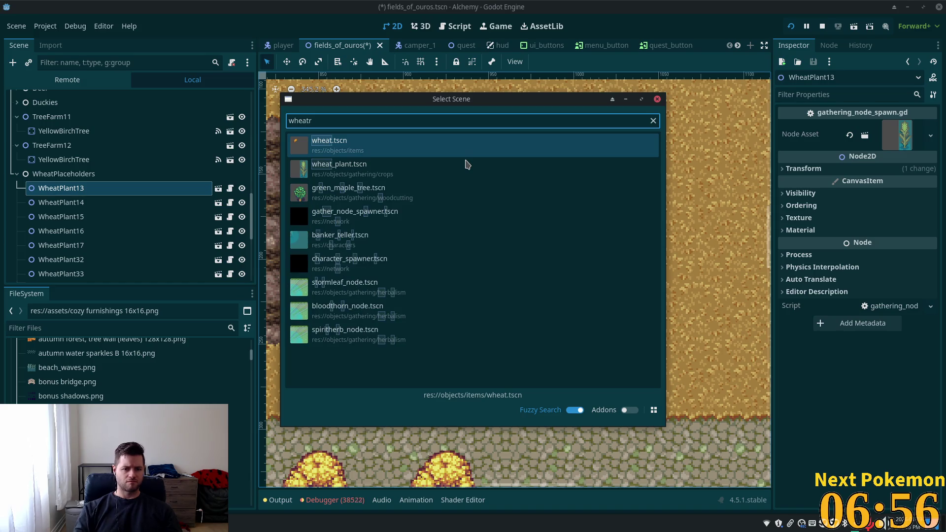
double_click(422, 172)
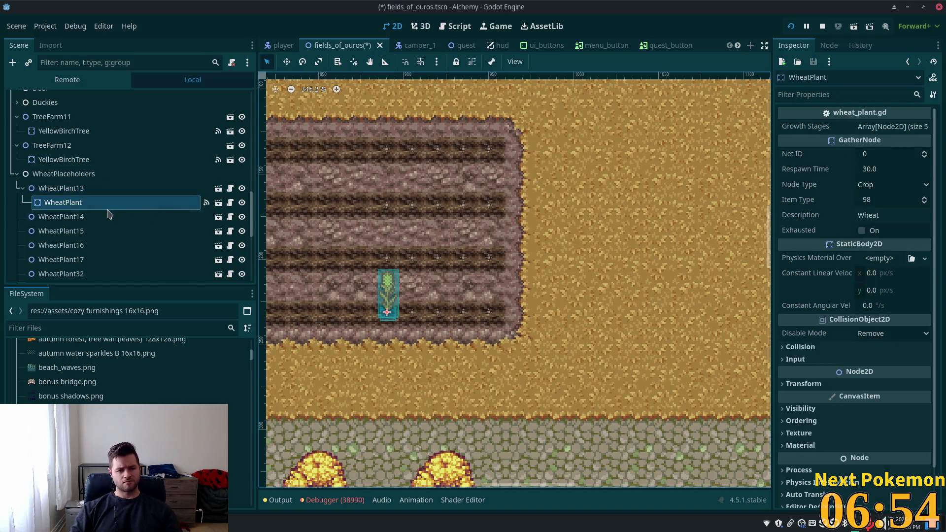
Remove gathering_node_spawn.gd from WheatPlant13 and wheat_plant.gd from its WheatPlant child.
click(109, 189)
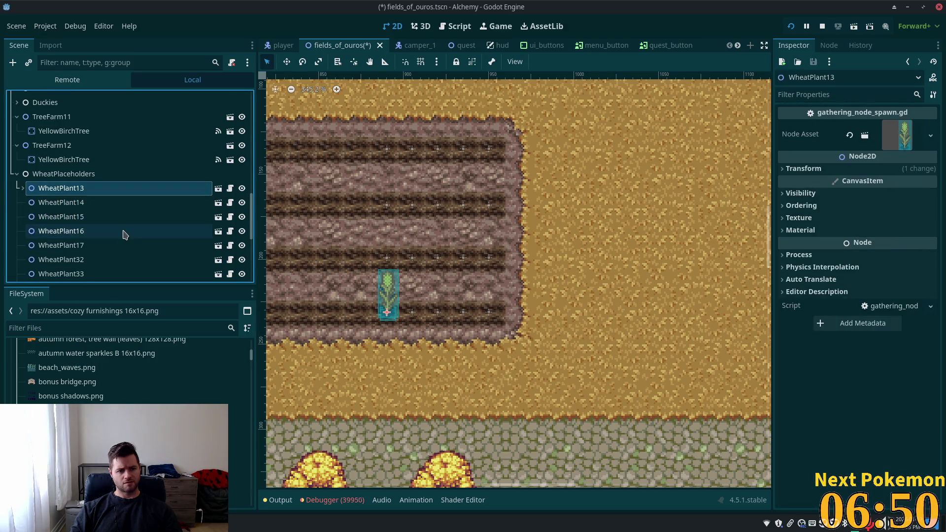
scroll(123, 233, down, 7)
shift+click(76, 278)
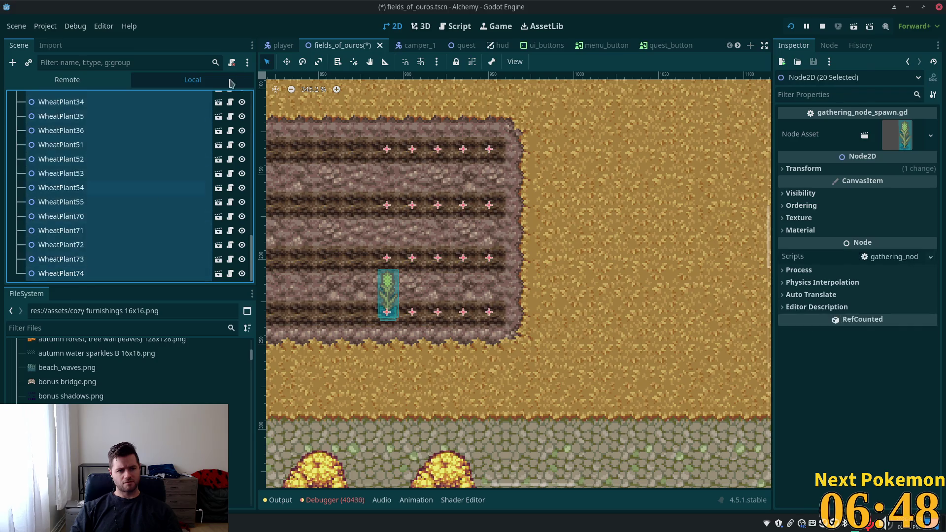
click(232, 63)
scroll(140, 169, up, 5)
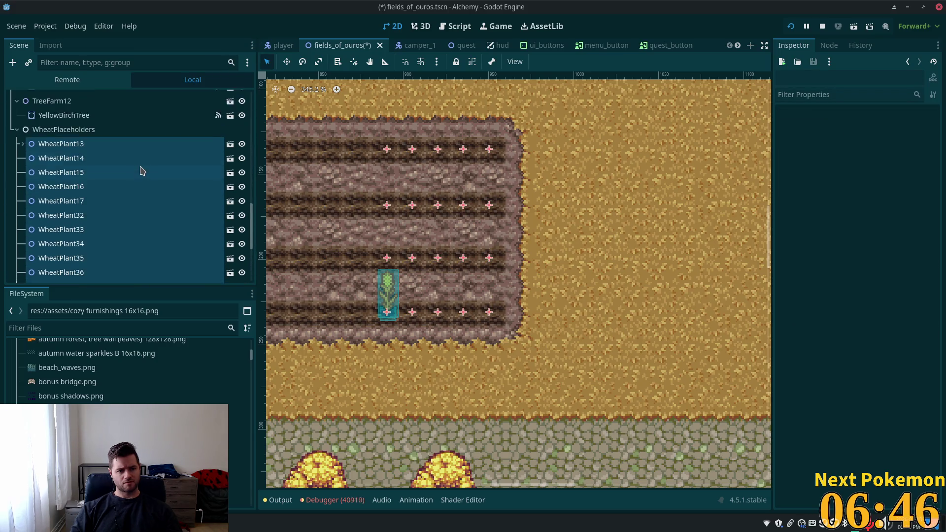
scroll(70, 199, down, 1)
click(29, 172)
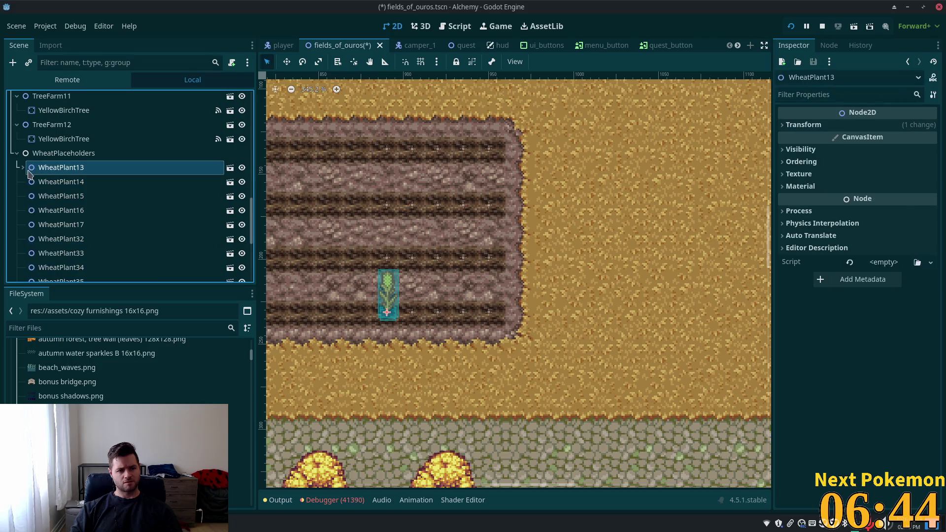
click(72, 182)
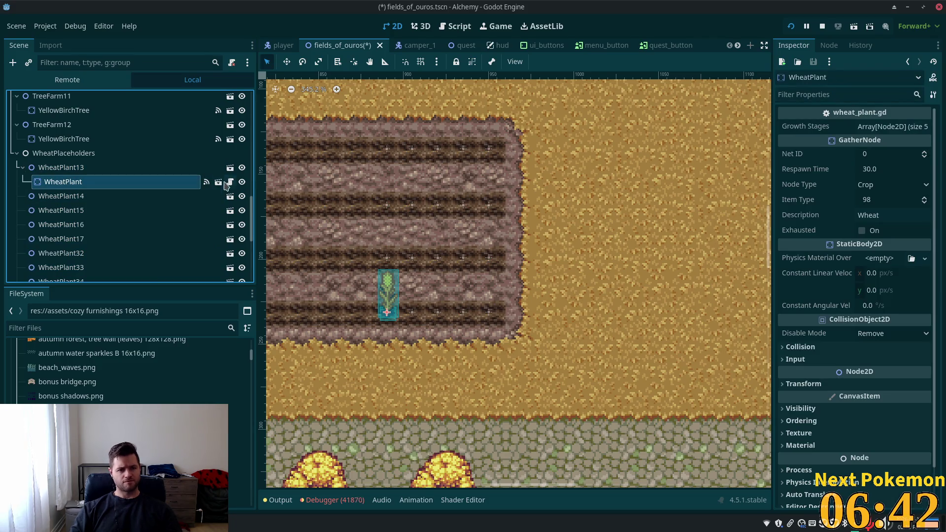
click(234, 66)
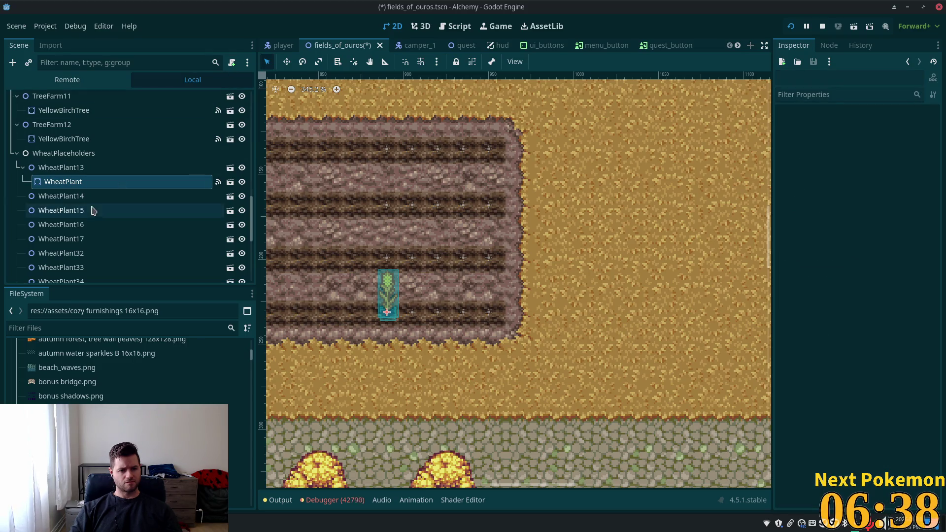
Reselect the script-less WheatPlant and undo an accidental duplicate of WheatPlant14.
click(64, 168)
click(68, 182)
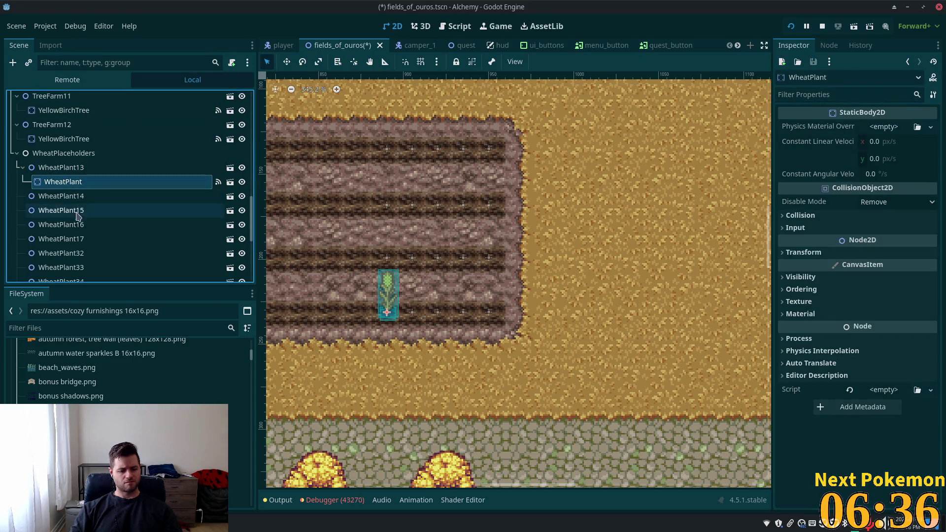
click(52, 196)
key(ctrl+d)
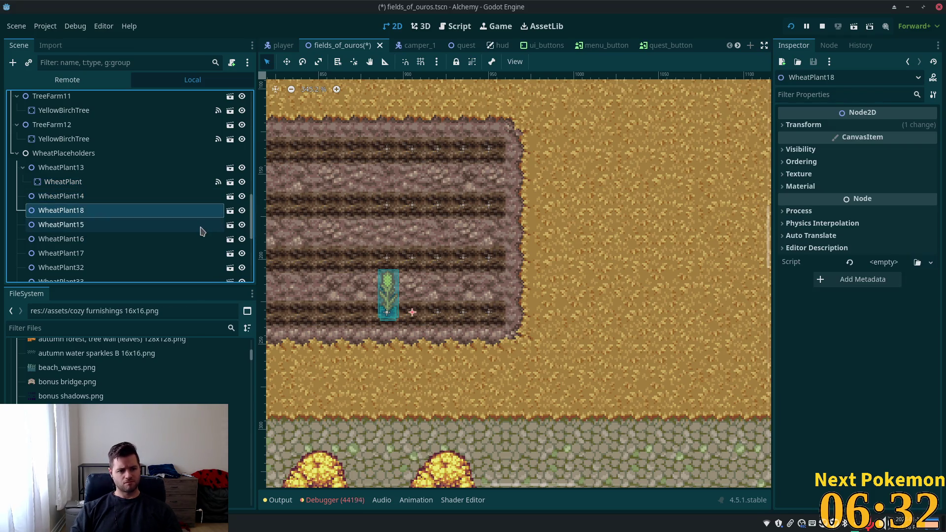
key(ctrl+z)
Copy the WheatPlant node and paste it under WheatPlant14 and each following placeholder.
click(65, 182)
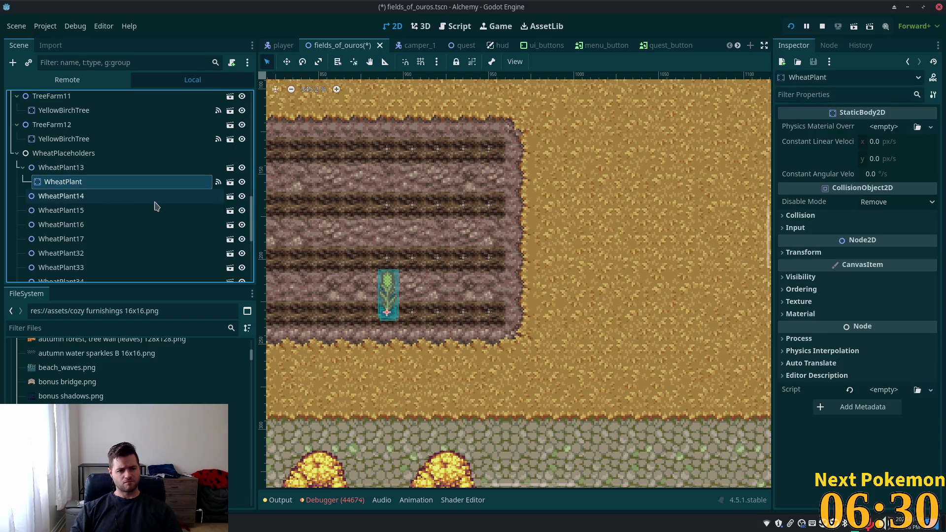
click(75, 196)
key(ctrl+v)
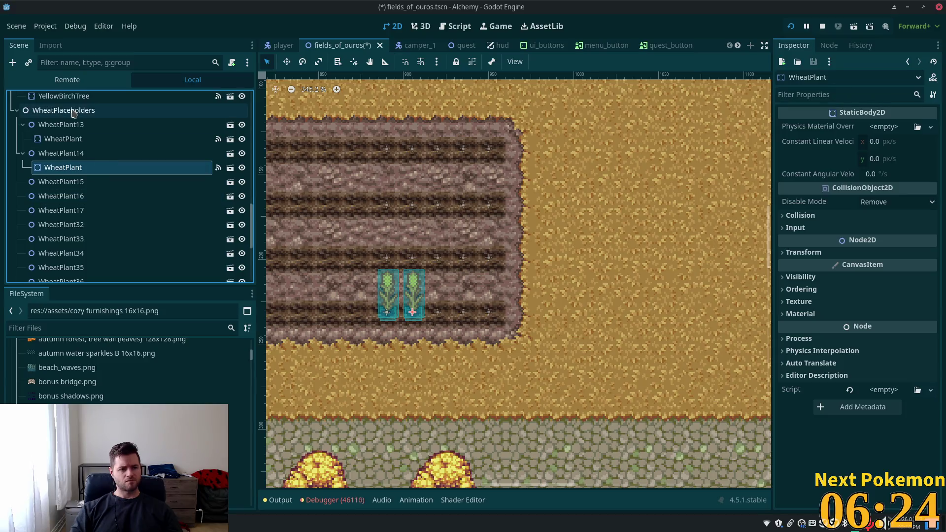
key(Down)
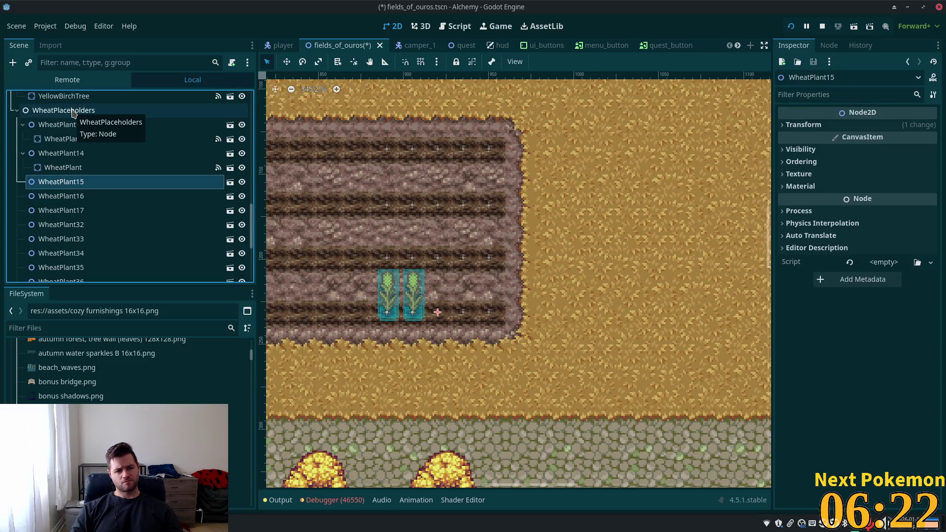
key(ctrl+v)
key(Down)
key(ctrl+v)
key(Down)
key(ctrl+v)
key(Down)
key(ctrl+v)
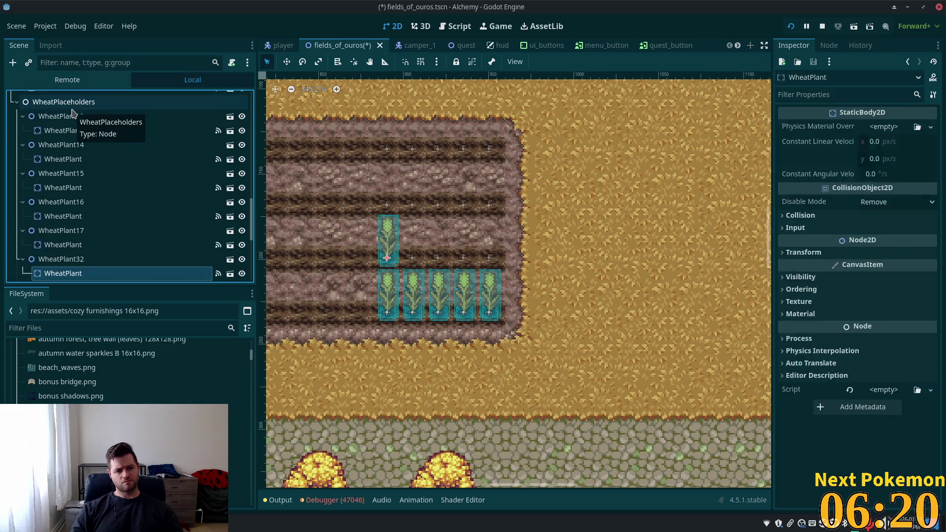
key(Down)
key(ctrl+v)
key(Down)
key(ctrl+v)
key(Down)
key(ctrl+v)
key(Down)
key(ctrl+v)
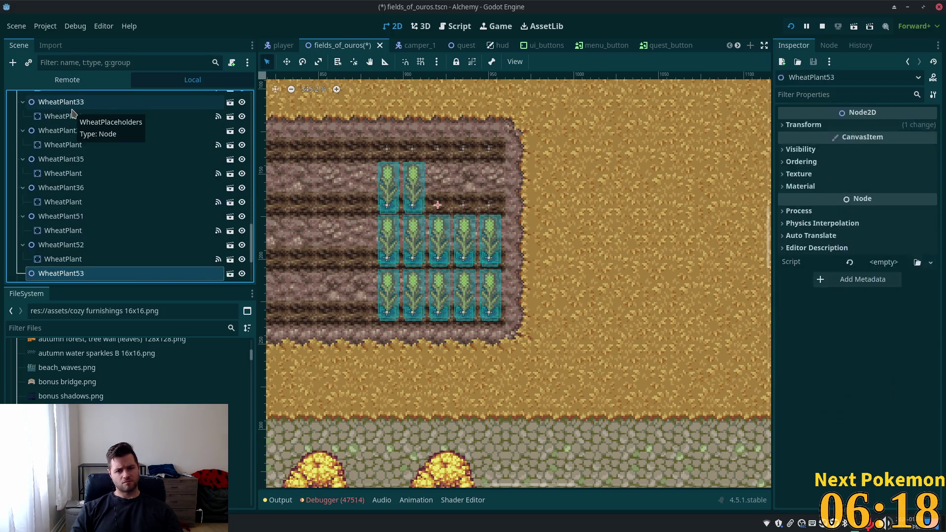
key(Down)
key(ctrl+v)
key(Down)
key(ctrl+v)
key(Down)
key(ctrl+v)
key(Down)
key(ctrl+v)
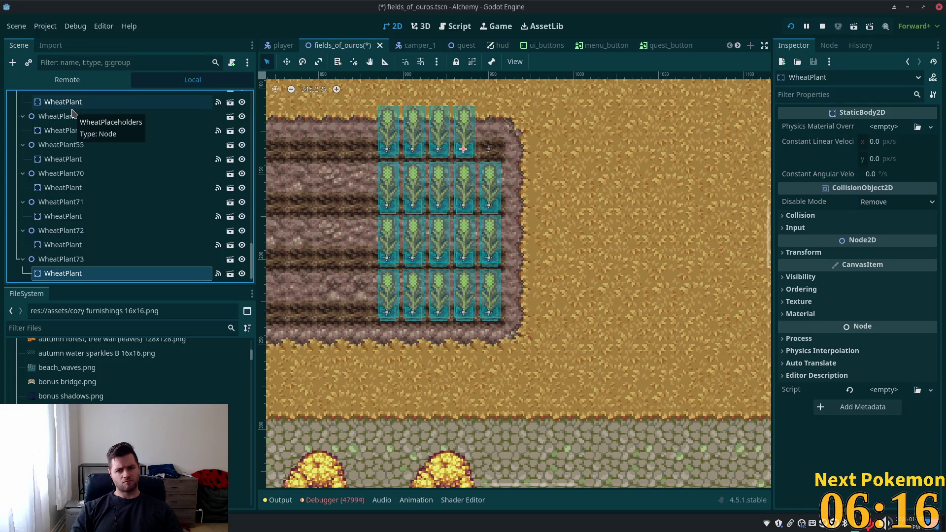
key(Down)
key(ctrl+v)
key(Down)
key(ctrl+v)
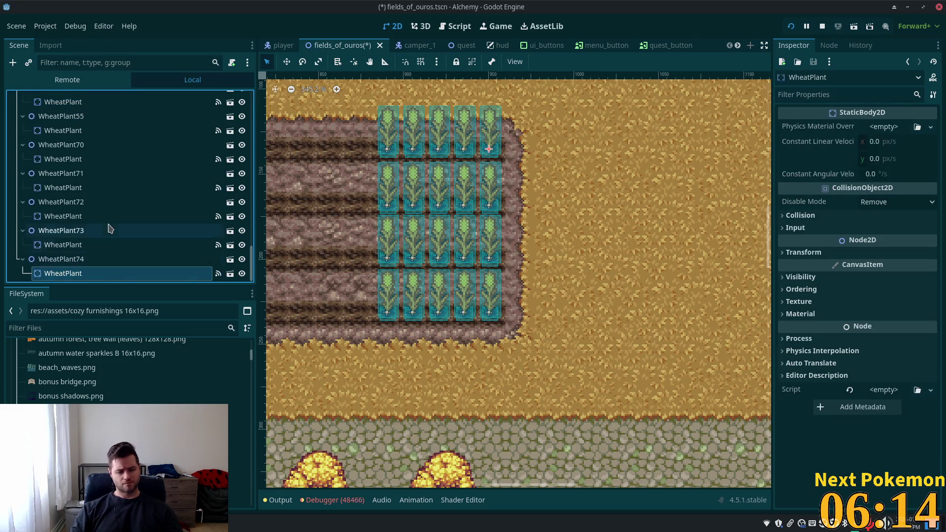
Multi-select the WheatPlant children of placeholders WheatPlant73 back through WheatPlant34.
ctrl+click(77, 247)
ctrl+click(93, 217)
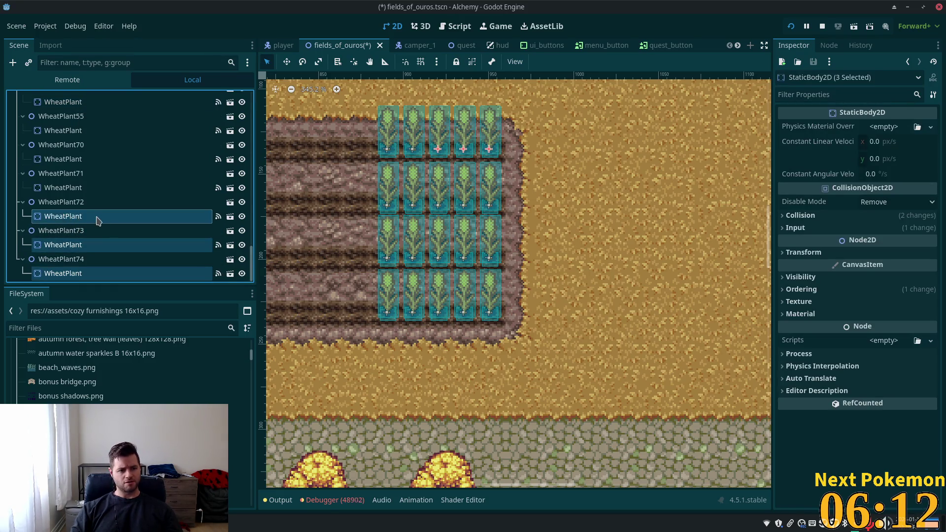
scroll(81, 214, up, 3)
ctrl+click(70, 235)
ctrl+click(60, 206)
scroll(60, 207, up, 2)
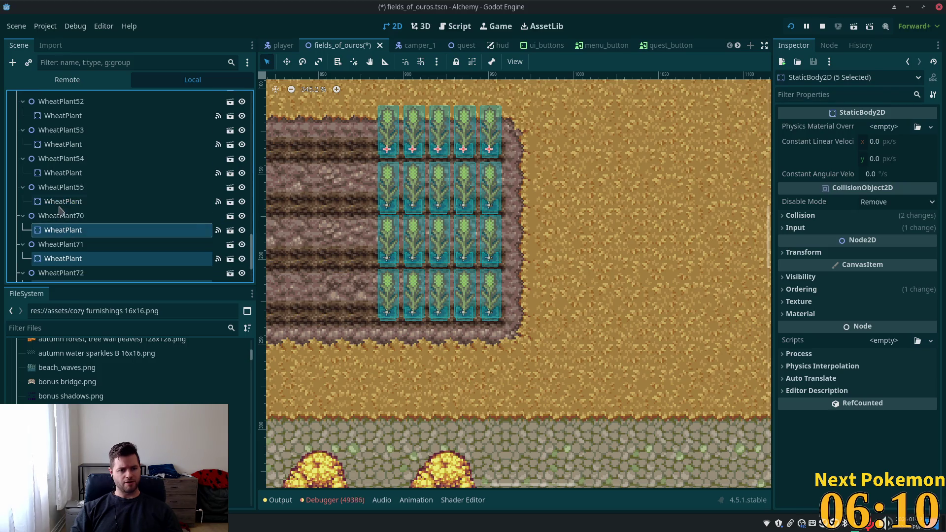
ctrl+click(56, 200)
ctrl+click(54, 173)
scroll(52, 177, up, 3)
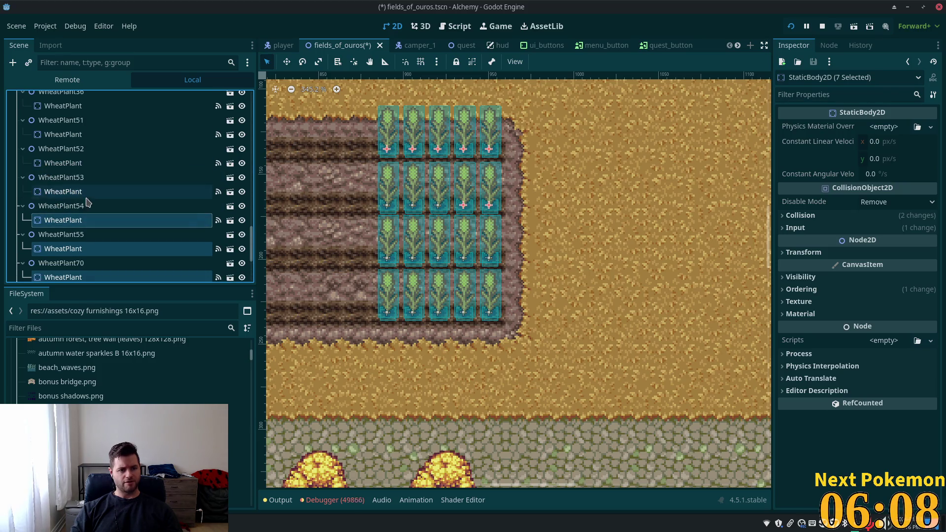
ctrl+click(49, 191)
ctrl+click(45, 165)
ctrl+click(55, 134)
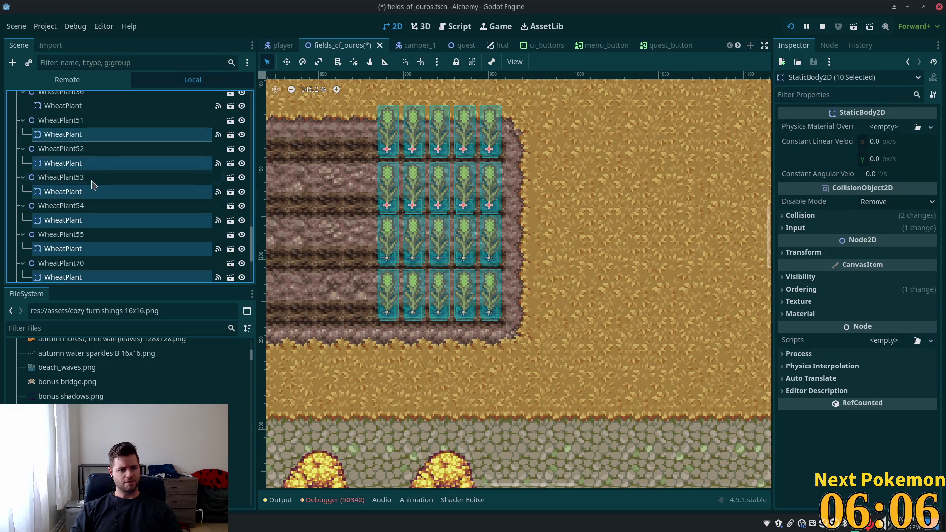
scroll(64, 148, up, 3)
ctrl+click(70, 200)
ctrl+click(78, 172)
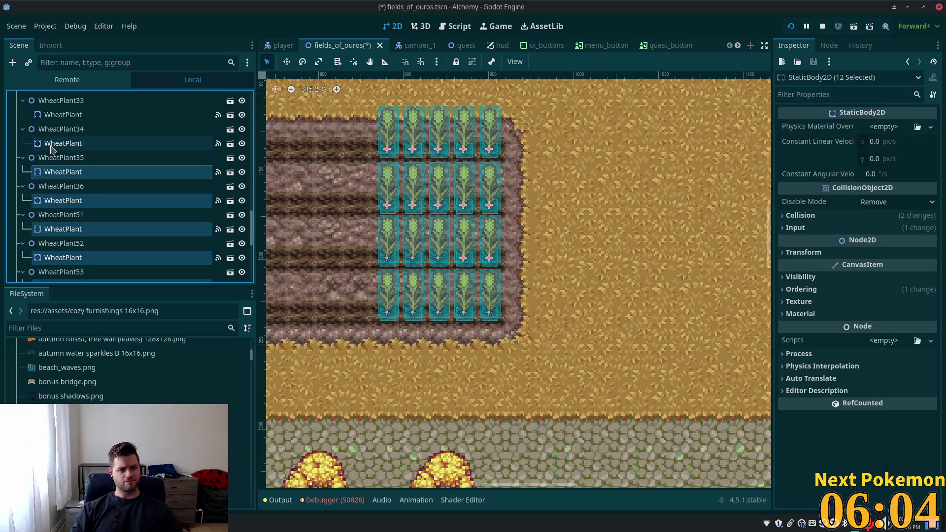
ctrl+click(109, 143)
Add the plants of WheatPlant33 to WheatPlant13, then drag all 20 onto WheatPlaceholders.
scroll(111, 207, up, 3)
ctrl+click(67, 186)
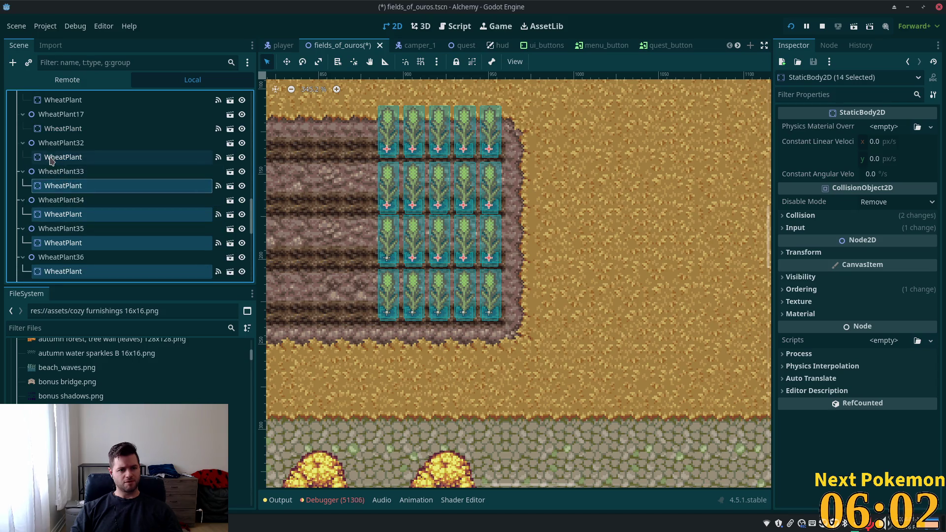
ctrl+click(66, 157)
scroll(80, 186, up, 3)
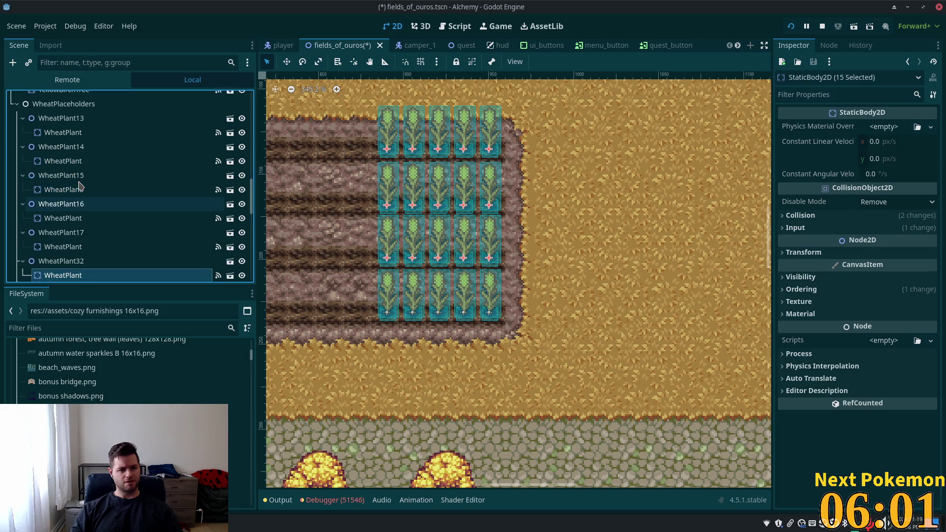
ctrl+click(55, 248)
ctrl+click(61, 220)
ctrl+click(59, 190)
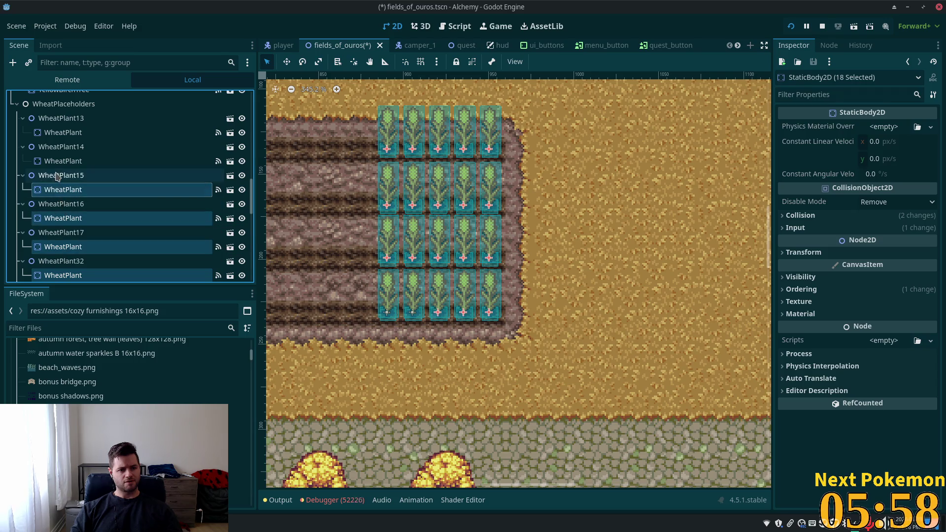
ctrl+click(55, 162)
ctrl+click(48, 134)
scroll(59, 168, up, 3)
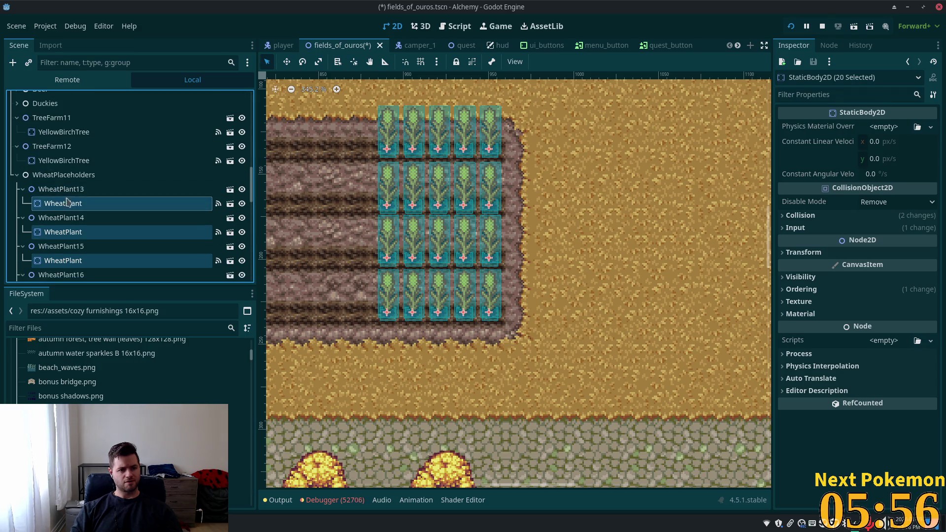
drag(59, 204, 54, 177)
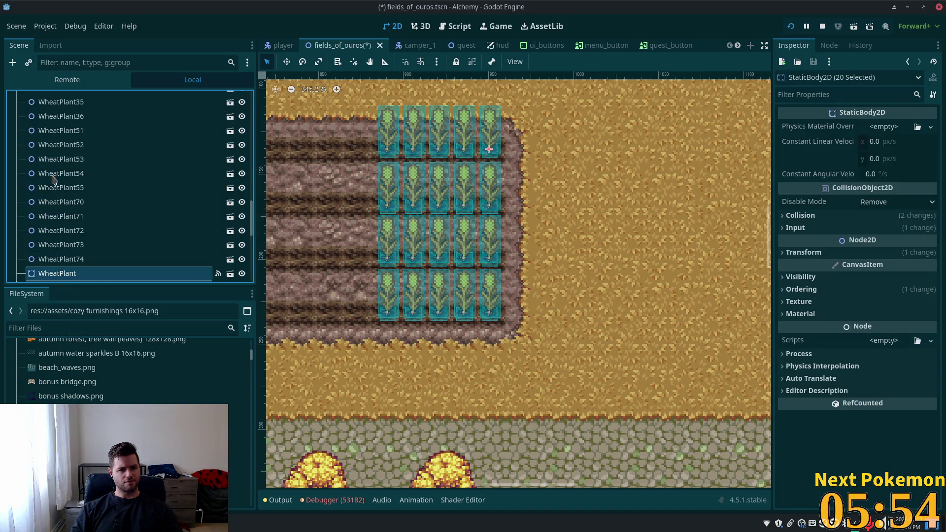
Delete the 20 empty placeholders WheatPlant13 to WheatPlant74, then inspect WheatPlant25.
scroll(82, 225, down, 4)
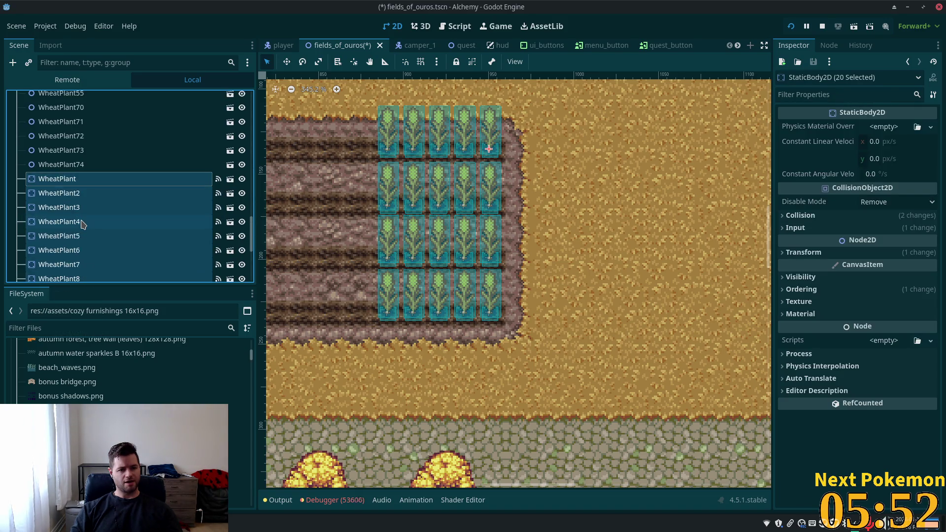
click(74, 165)
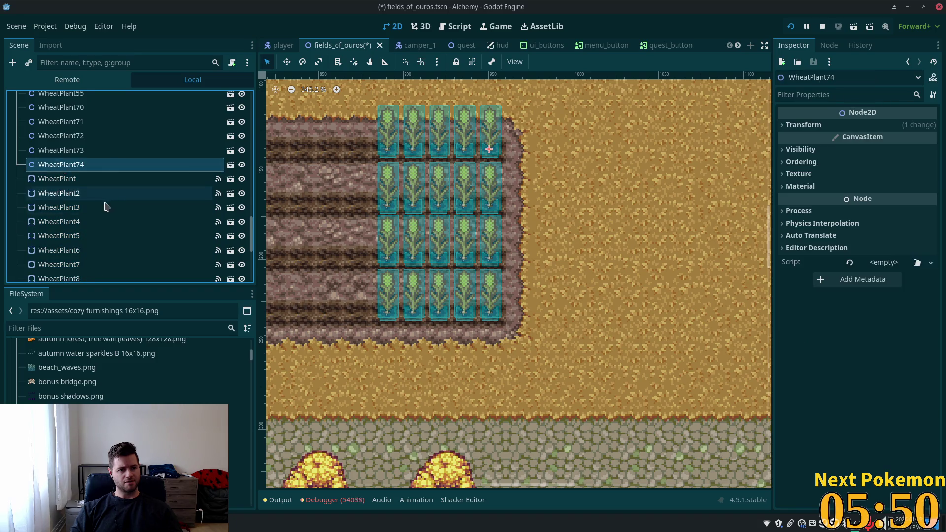
scroll(109, 213, up, 1)
scroll(122, 222, up, 10)
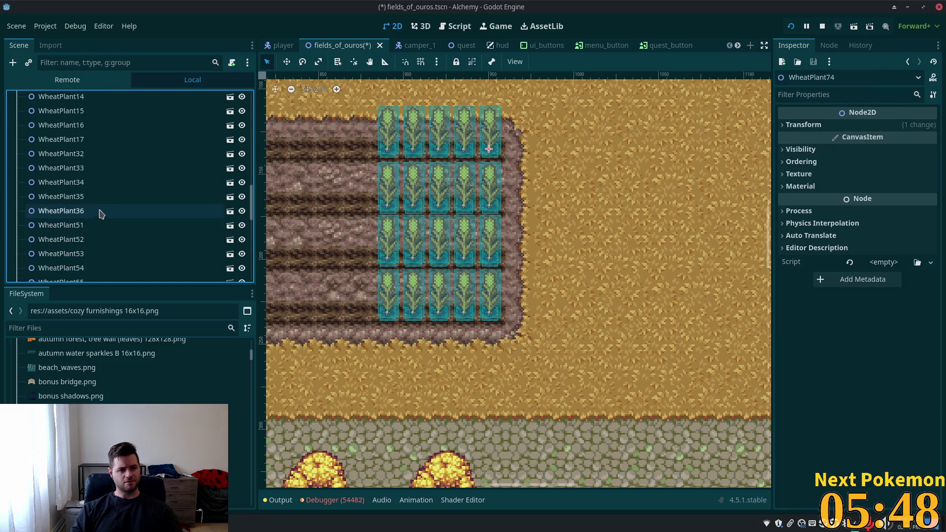
shift+click(84, 180)
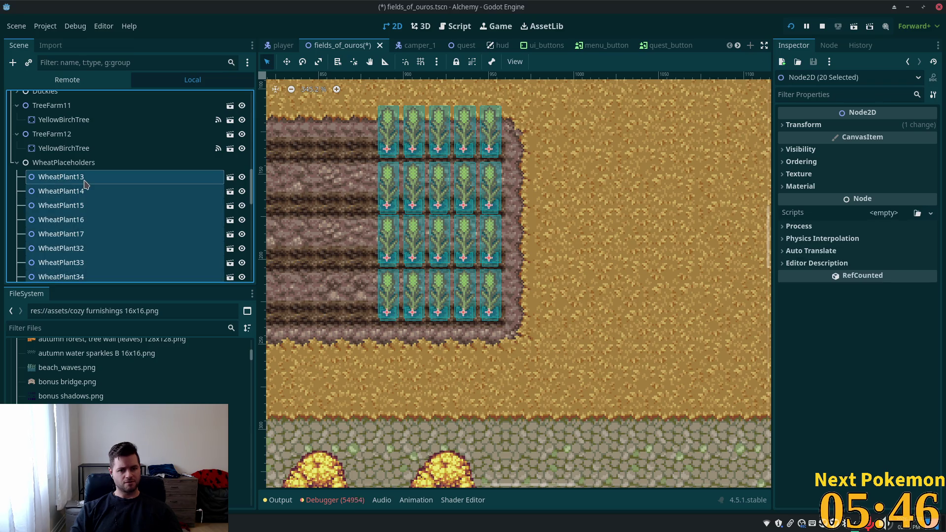
key(Delete)
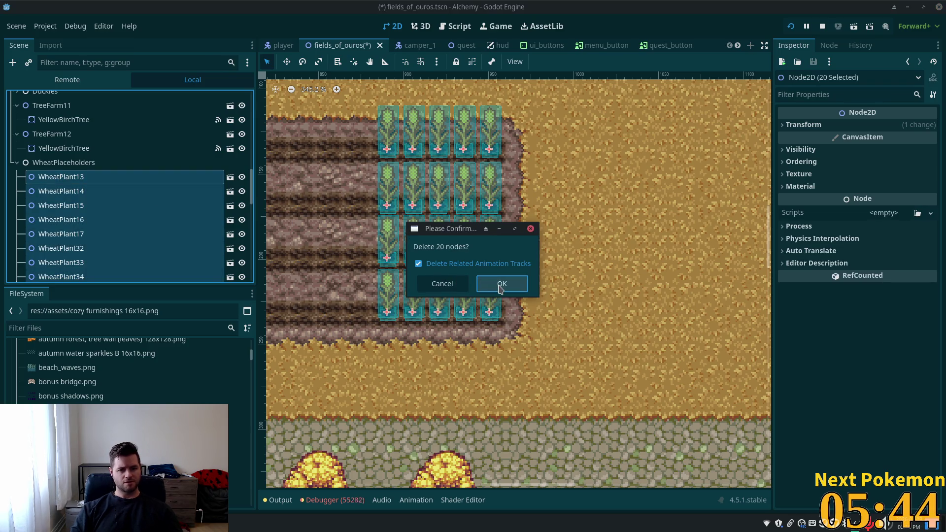
click(501, 285)
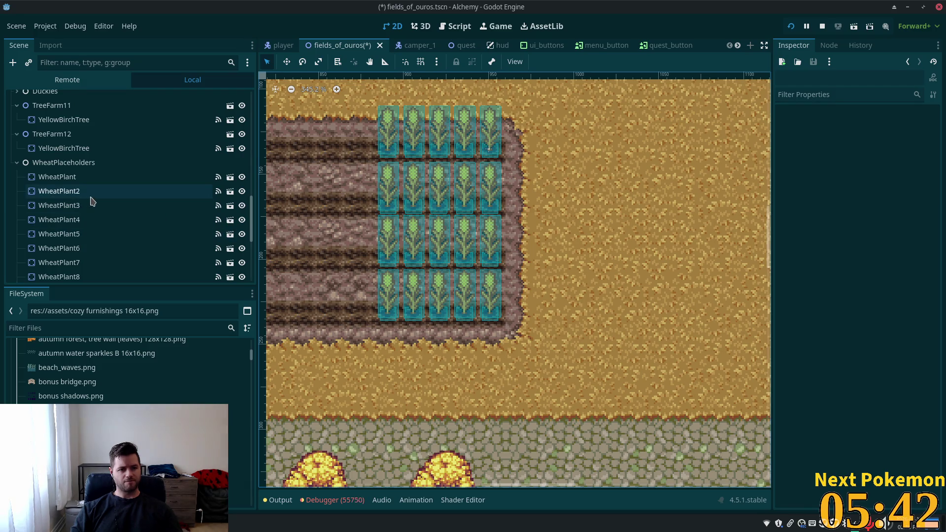
scroll(94, 207, down, 6)
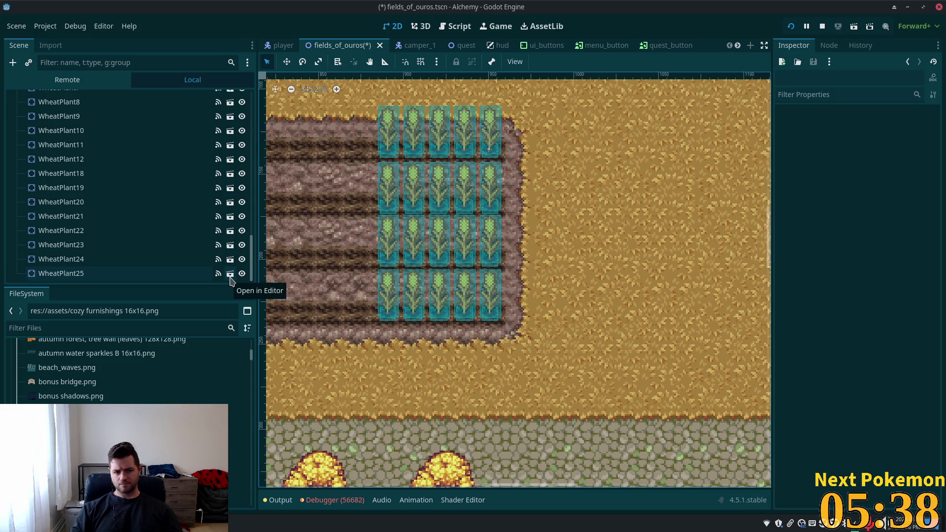
click(155, 273)
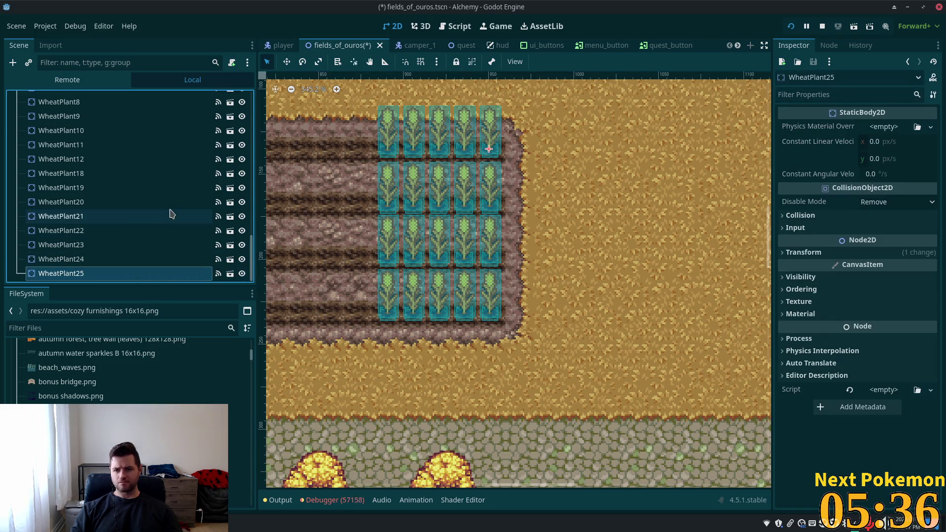
Select the wheat plants from WheatPlant to WheatPlant25 and open their context menu.
scroll(148, 214, up, 1)
scroll(123, 212, up, 4)
shift+click(57, 167)
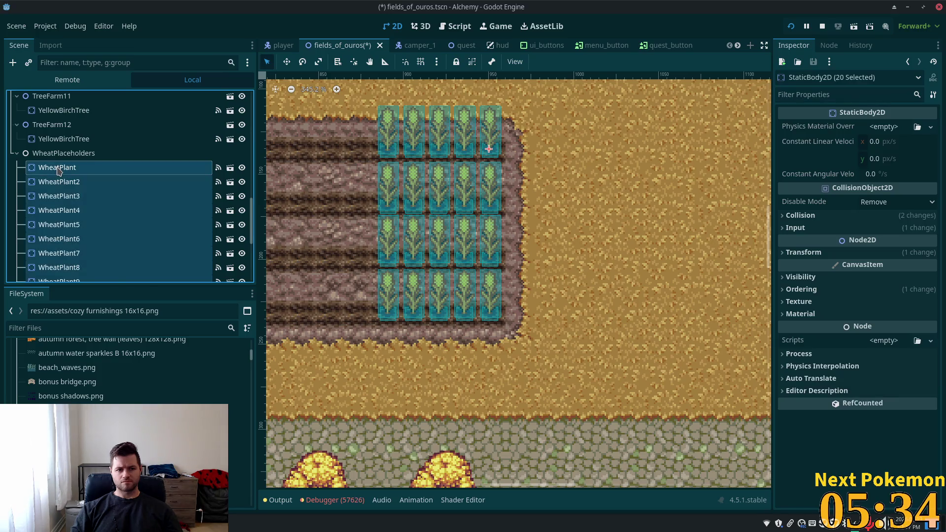
right_click(57, 169)
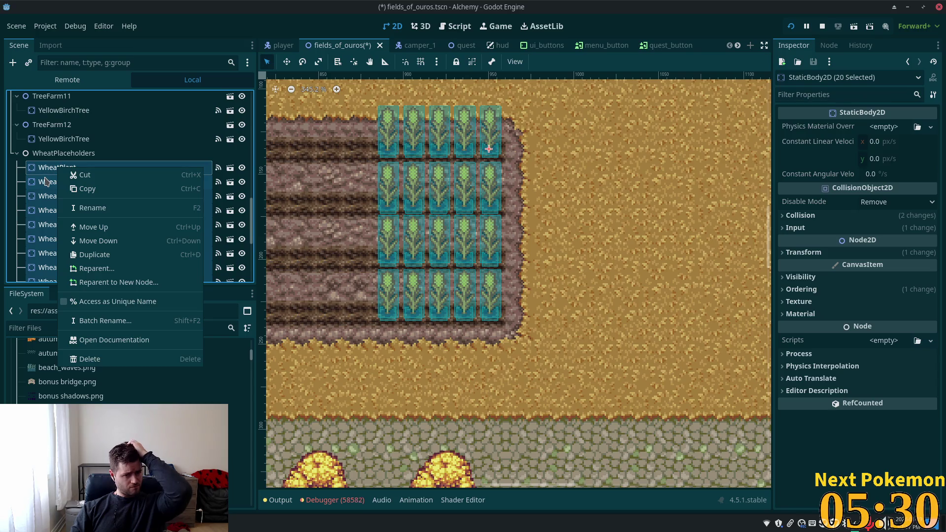
click(40, 186)
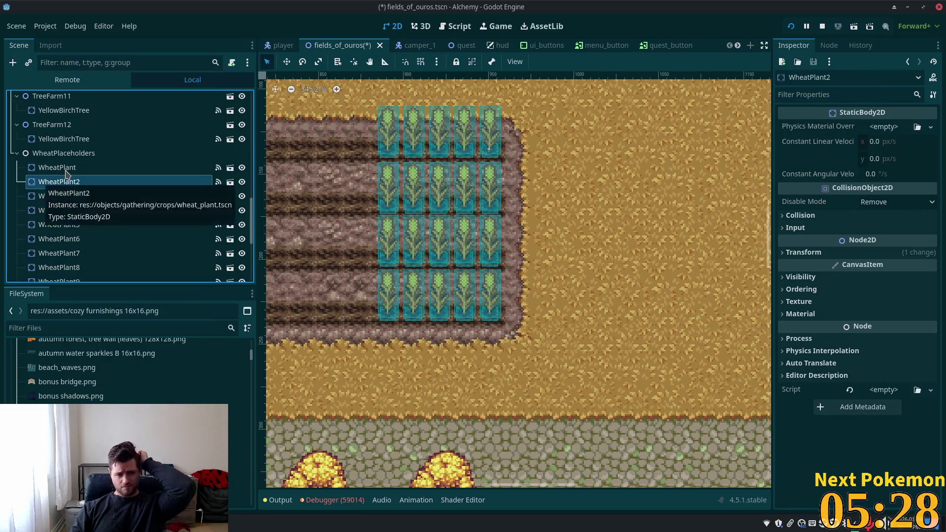
Review the wheat plants' signals in the Node tab, save fields_of_ouros and run the game.
scroll(124, 198, down, 5)
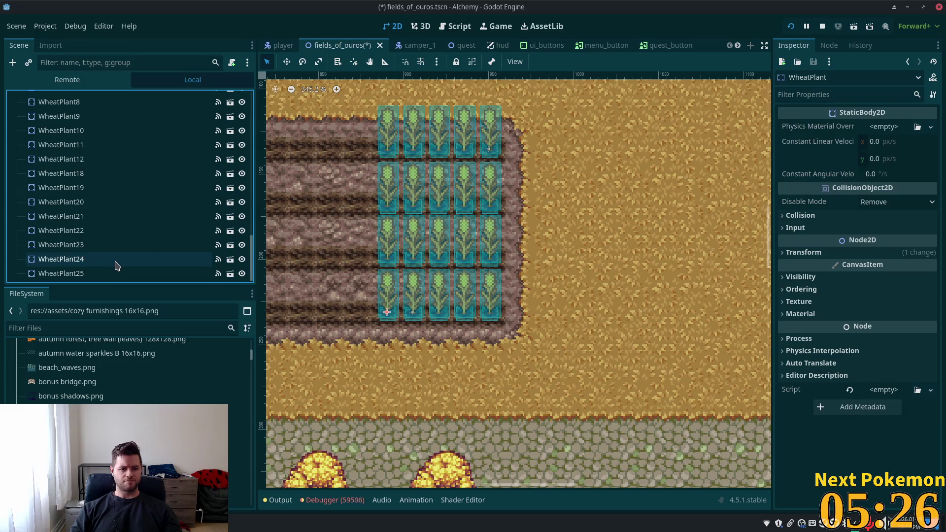
shift+click(90, 274)
click(829, 46)
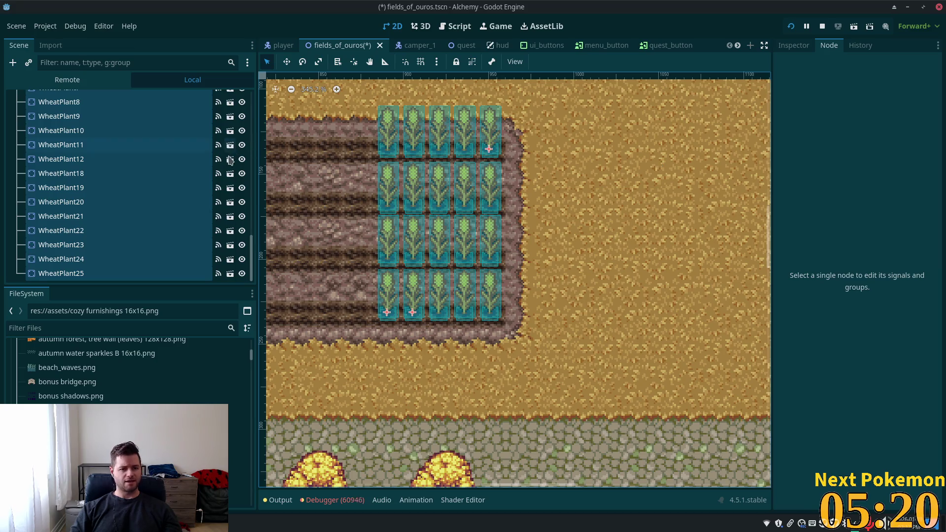
click(111, 164)
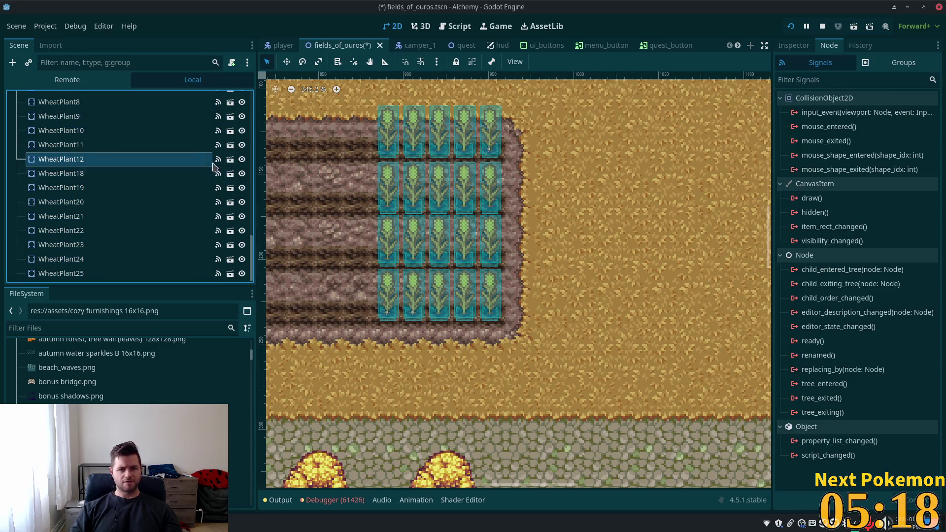
key(ctrl+s)
key(F5)
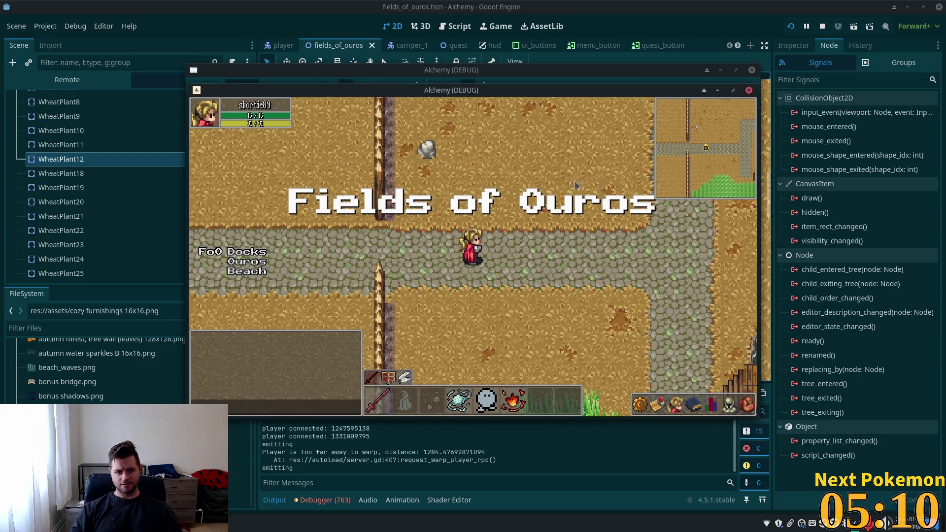
Walk the player west past the thatched building and lamp posts toward the lake.
key(Left)
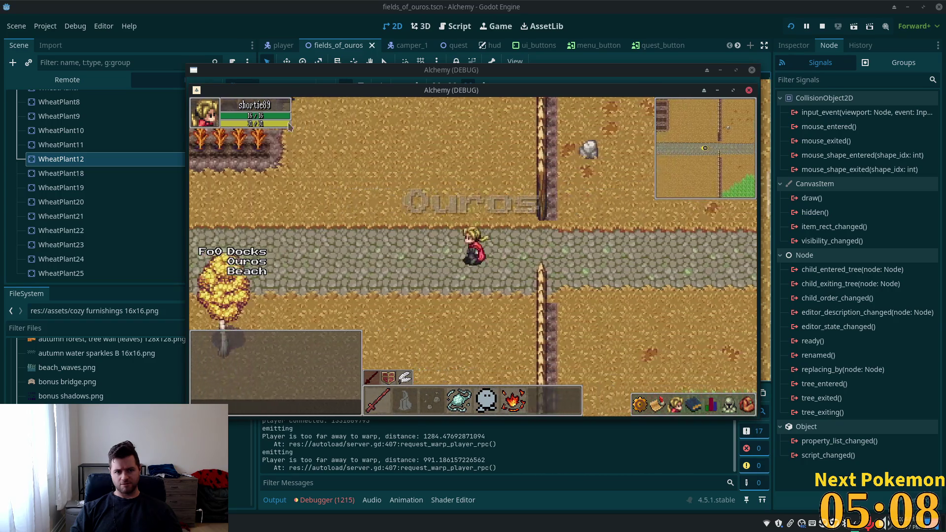
key(Up)
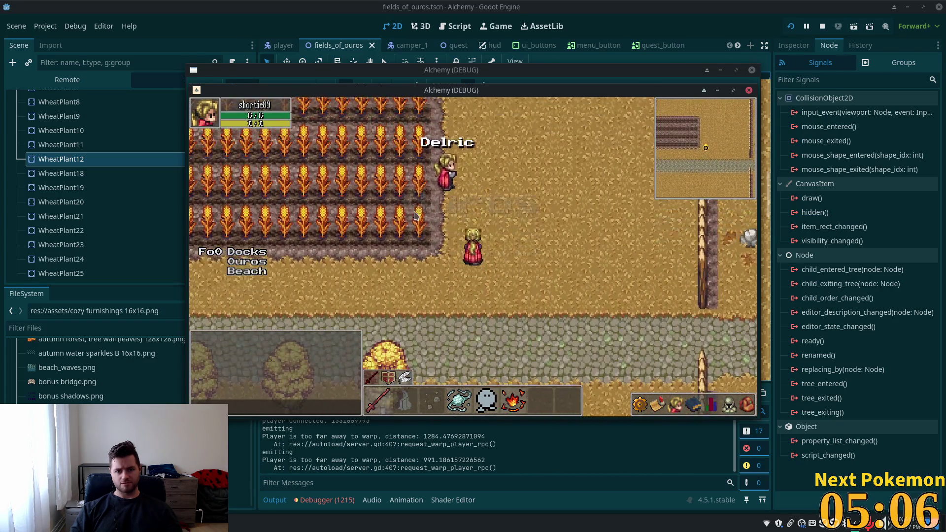
key(Up)
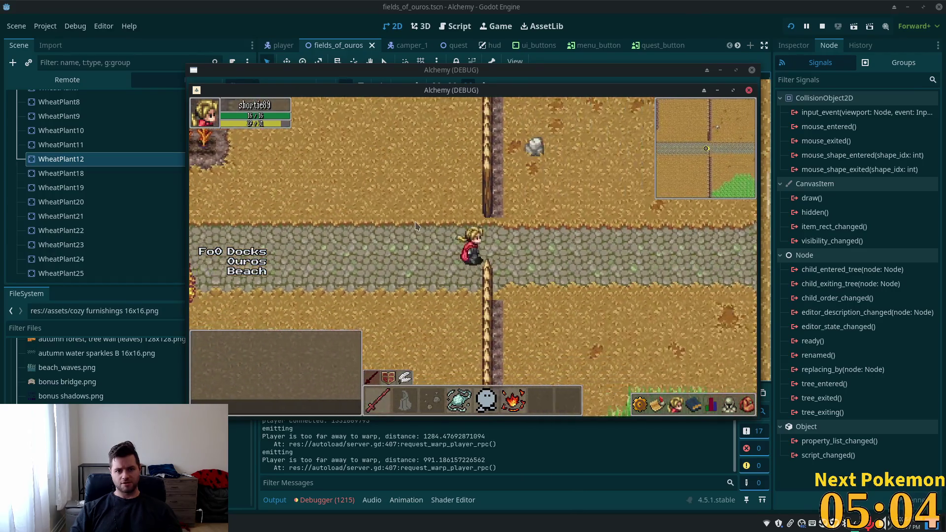
key(Left)
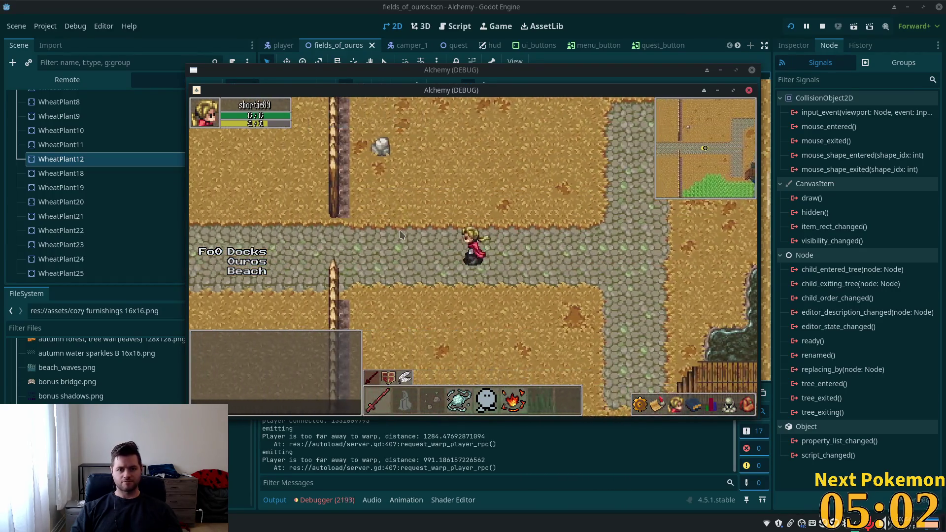
key(Up)
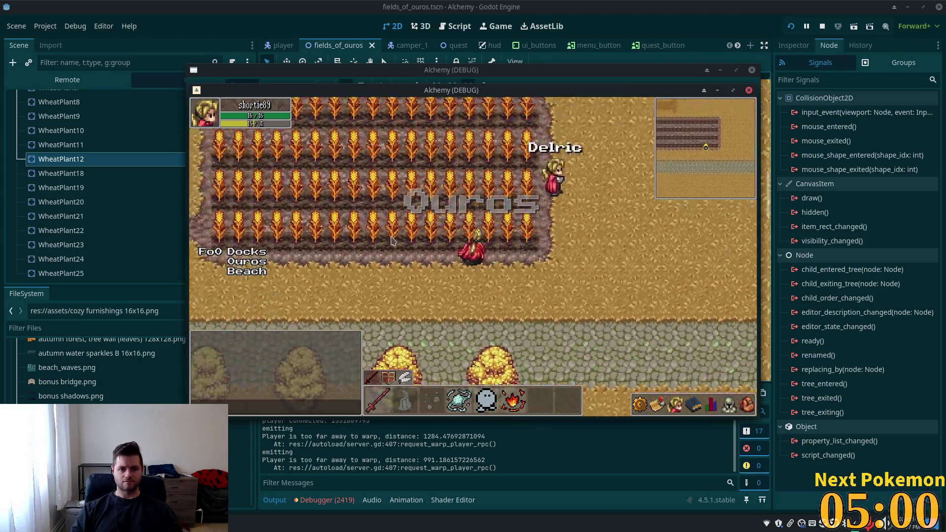
key(Down)
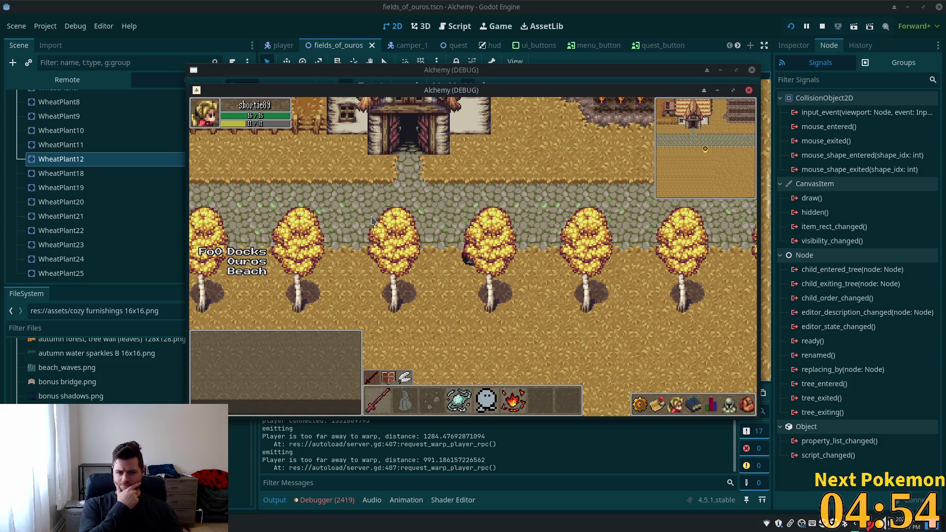
key(Up)
key(Left)
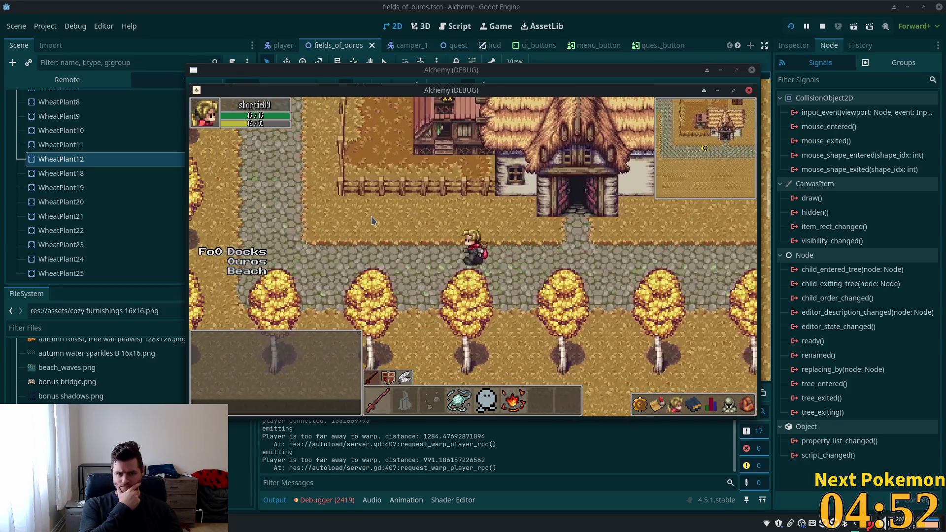
key(Left)
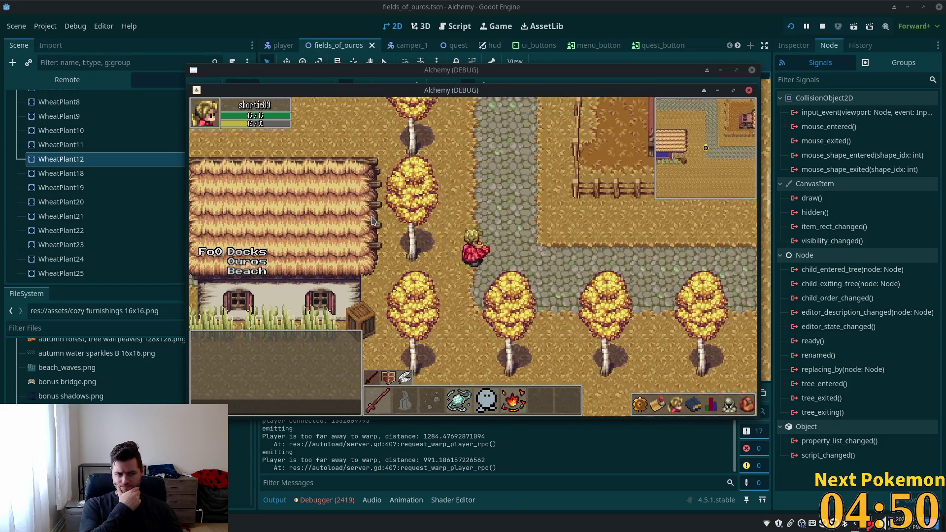
key(Up)
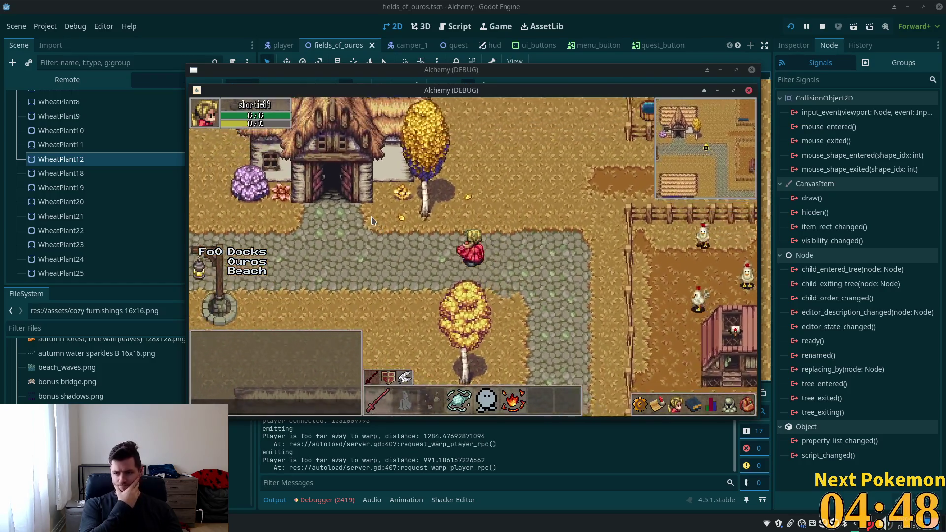
key(Left)
key(Down)
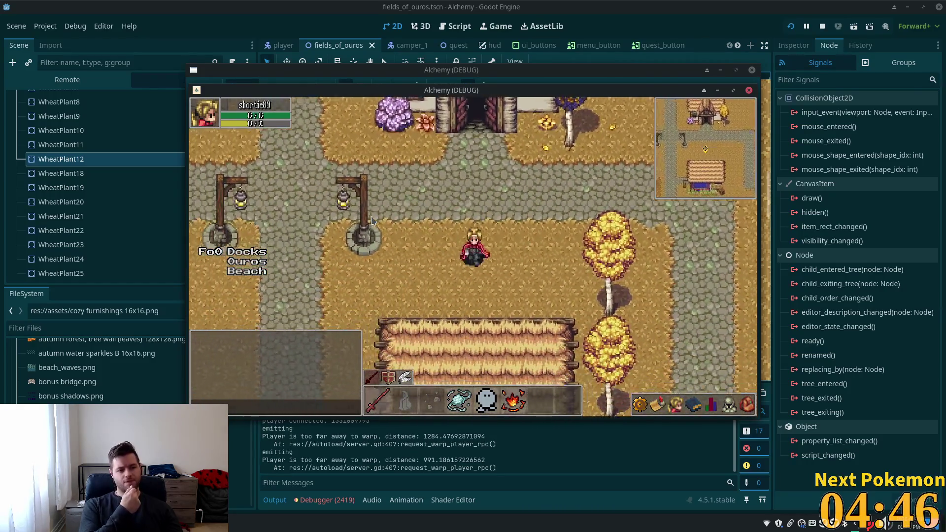
key(Left)
key(Down)
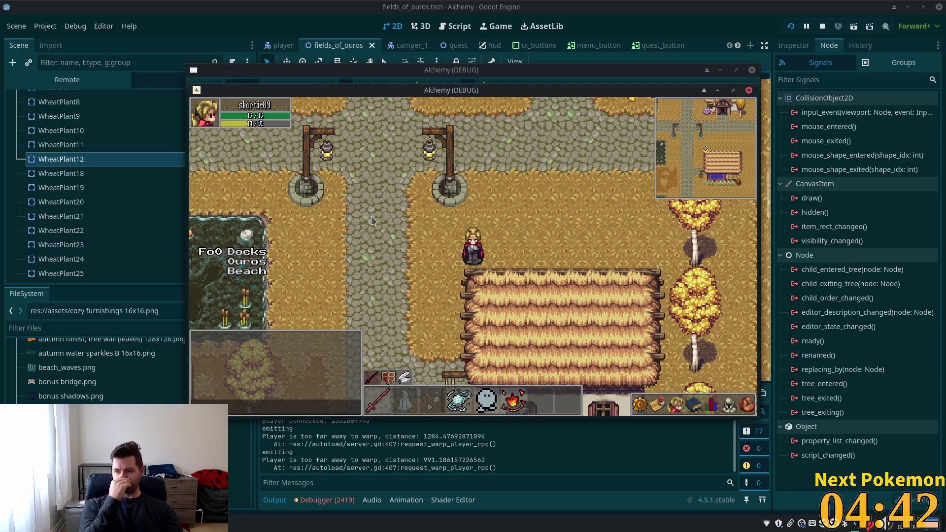
Walk east past the barn to Delric at the wheat field, then toward the cobblestone road.
key(Right)
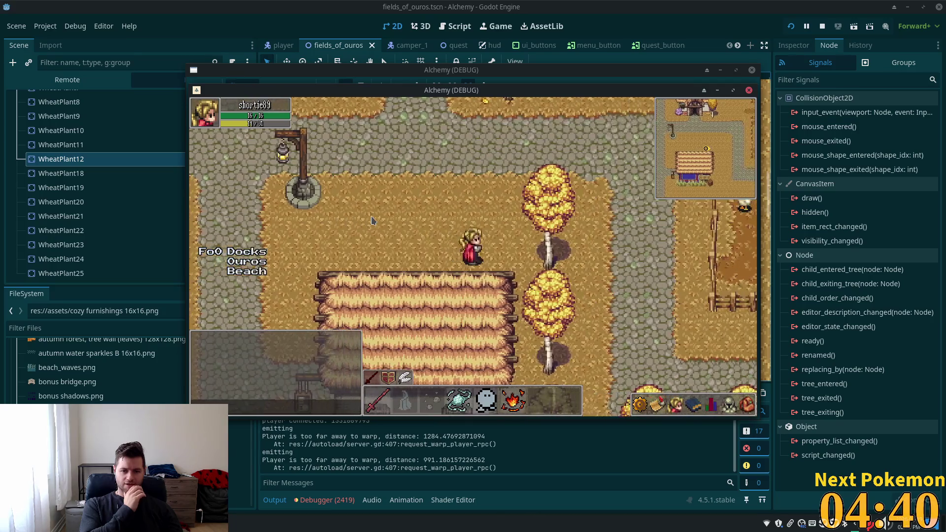
key(Right)
key(Down)
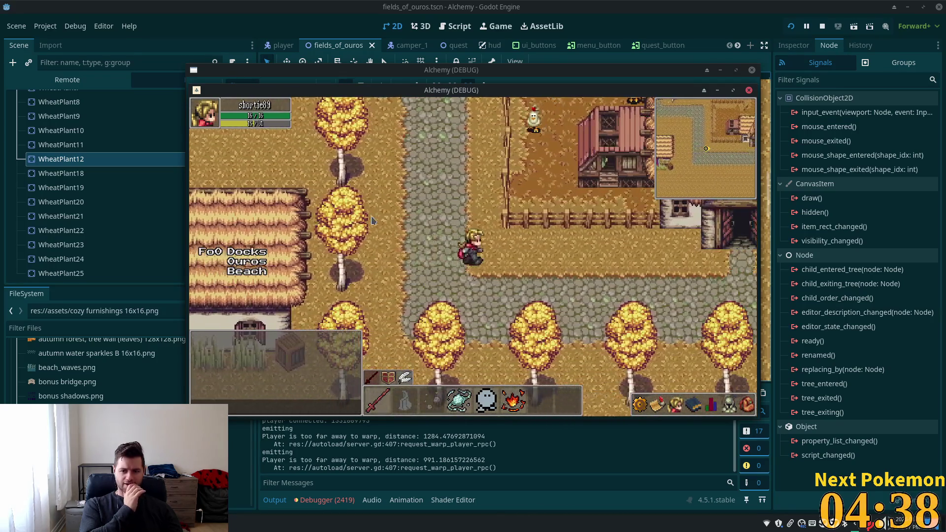
key(Right)
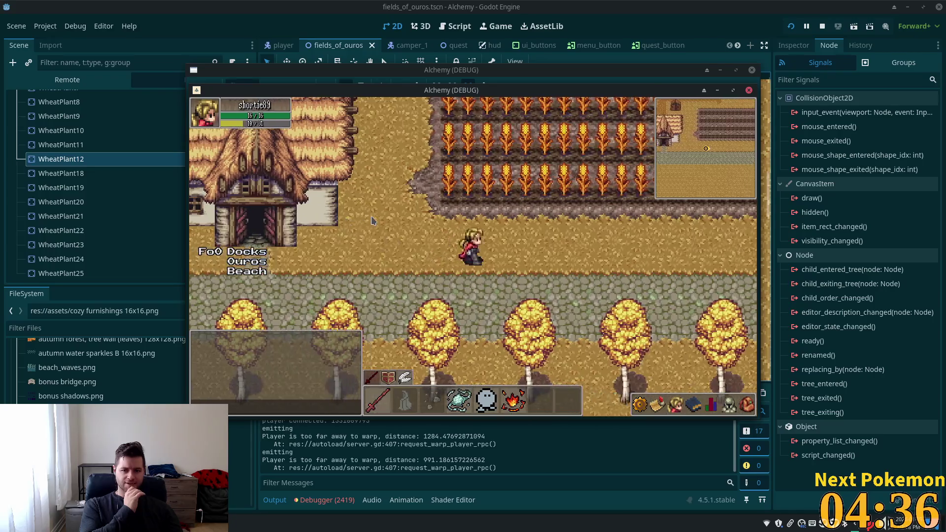
key(Right)
key(Up)
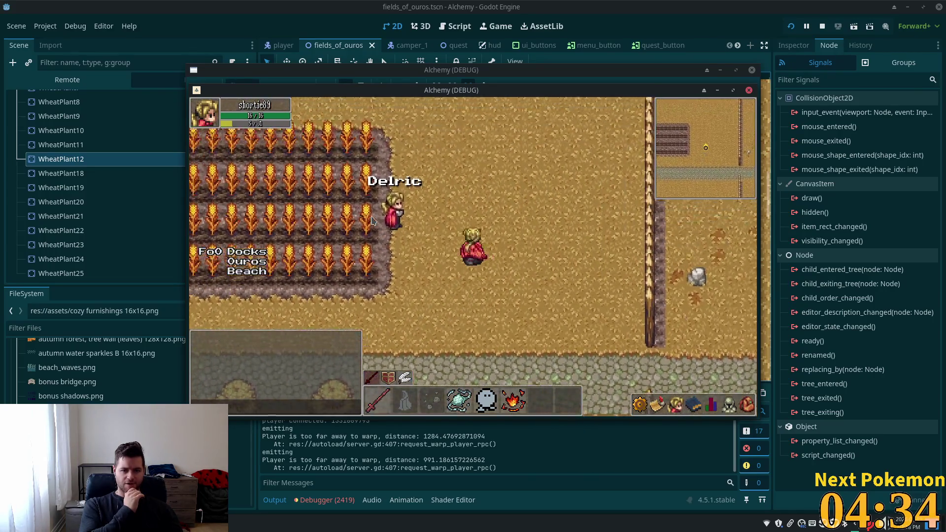
key(Left)
key(Up)
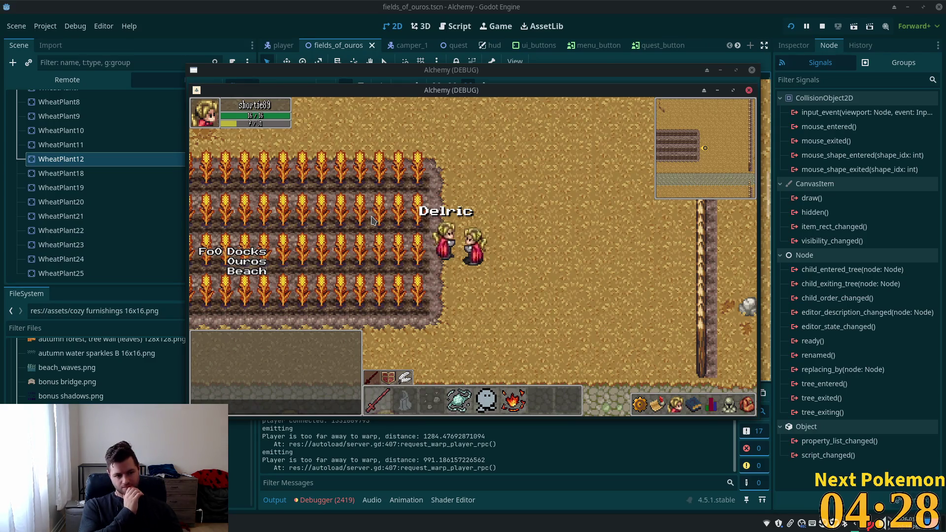
key(Right)
key(Down)
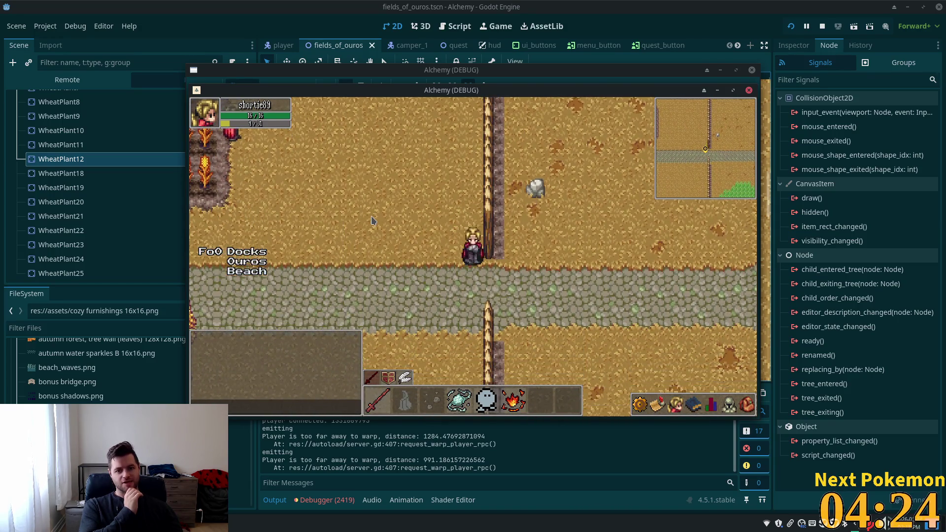
Walk the player around Ouros village onto the cobblestone path and up toward the thatched house.
key(Left)
key(Down)
key(Left)
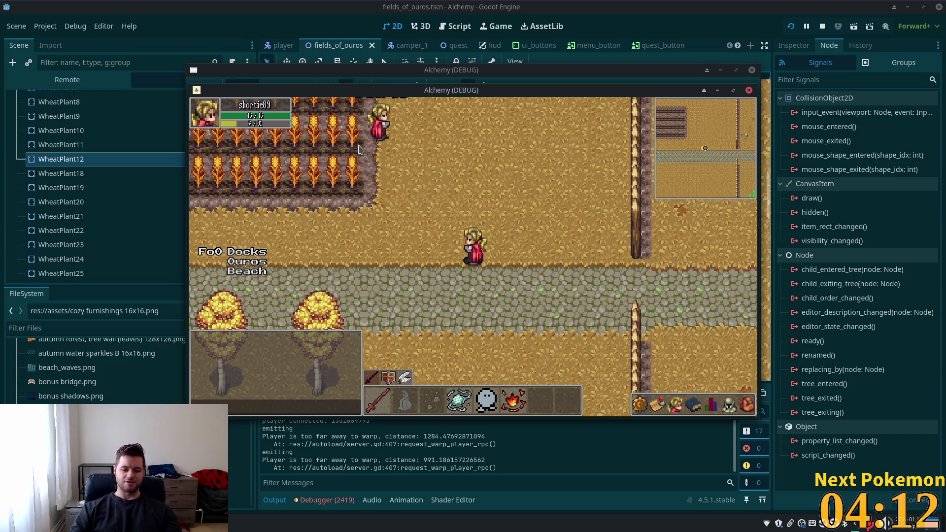
key(s)
key(d)
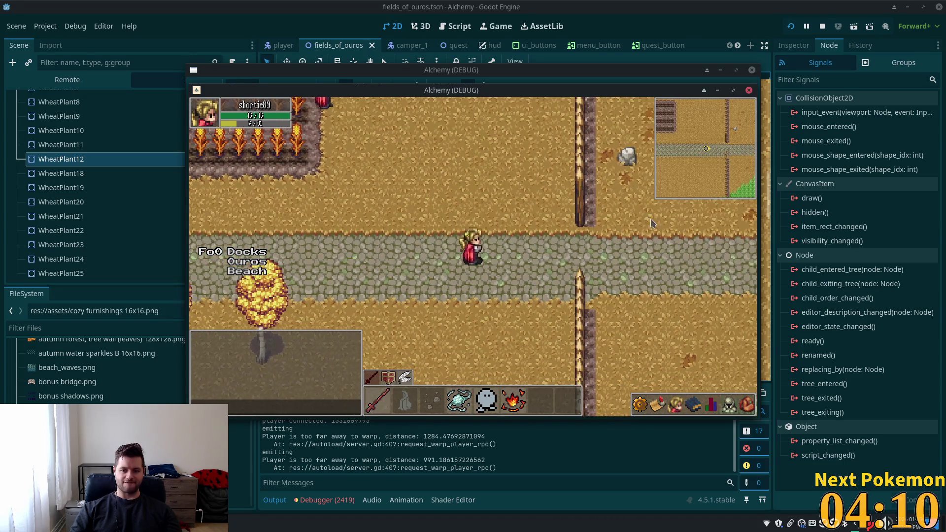
key(d)
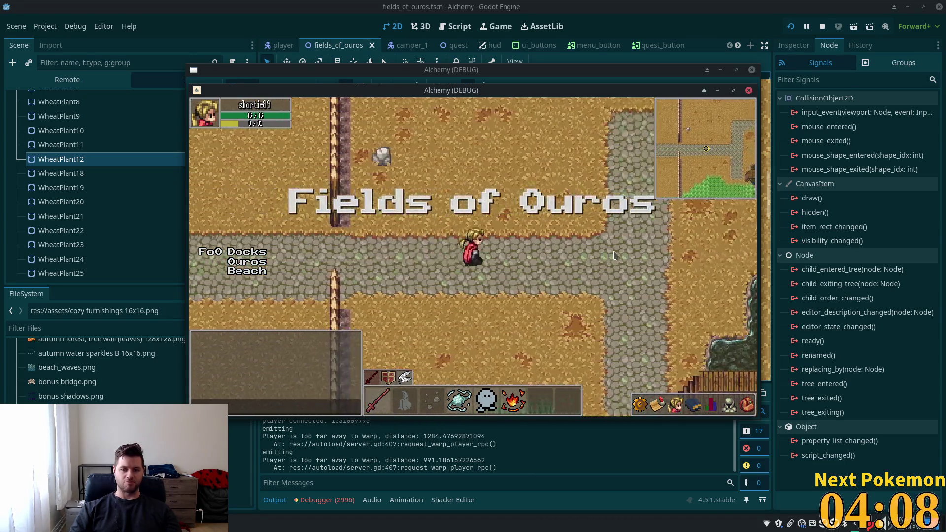
key(d)
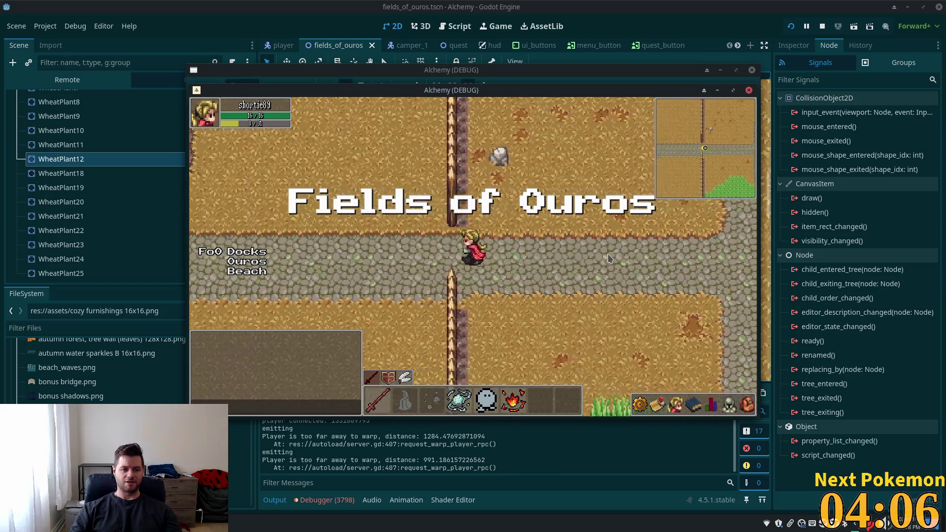
key(a)
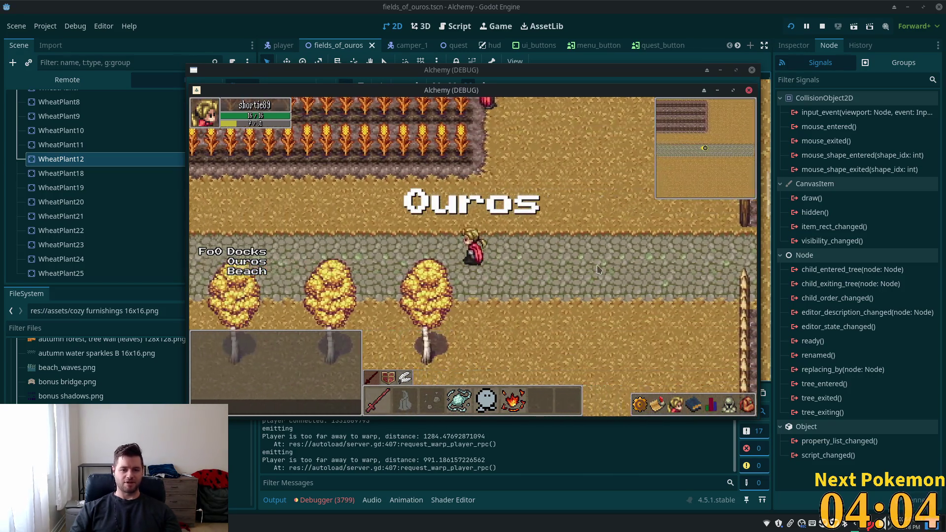
key(w)
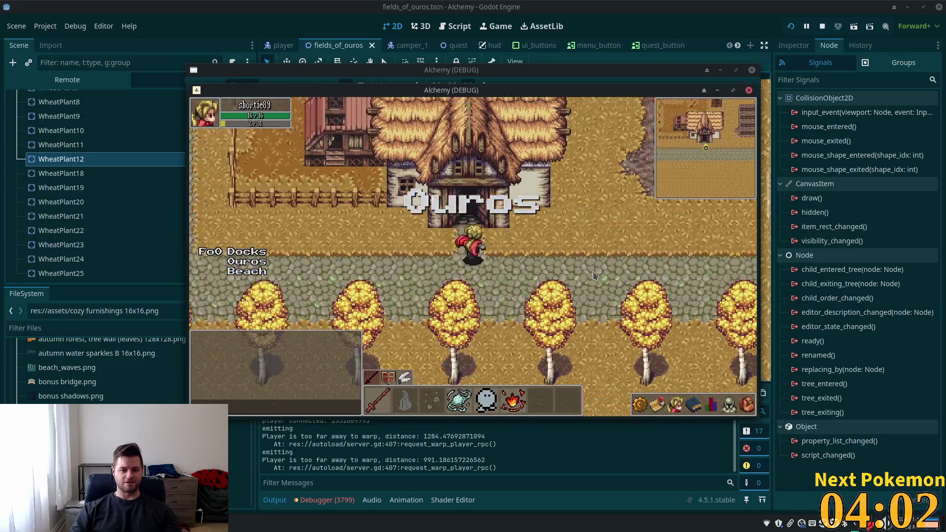
Walk east through the Fields of Ouros into the Solara Desert, then select N/A under Fixes.
key(s)
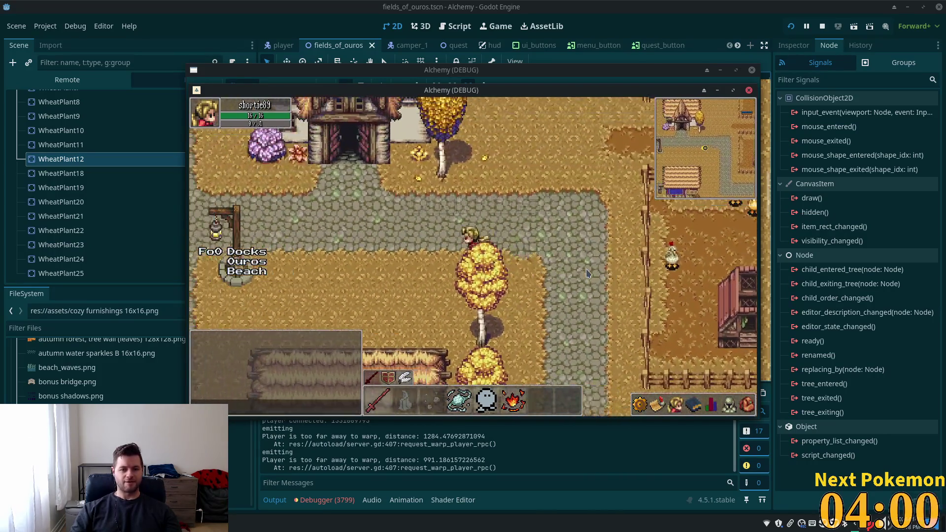
key(a)
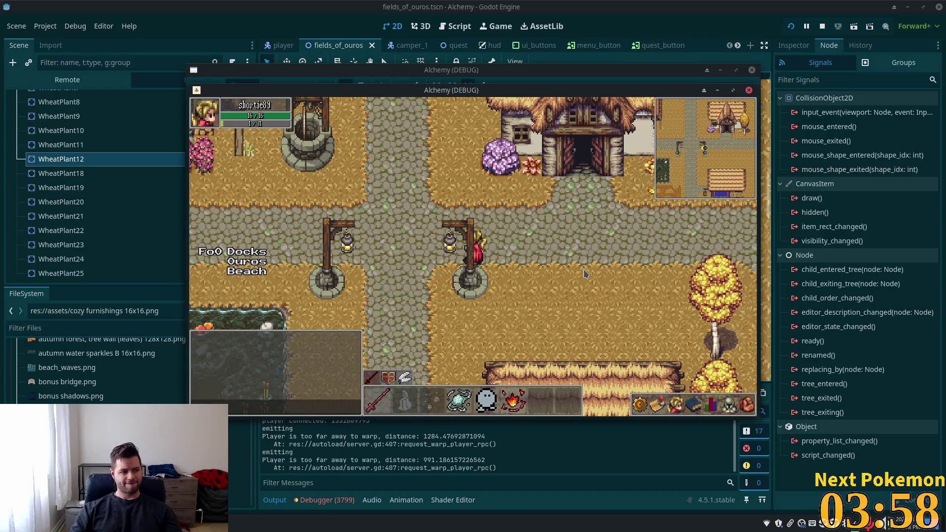
key(a)
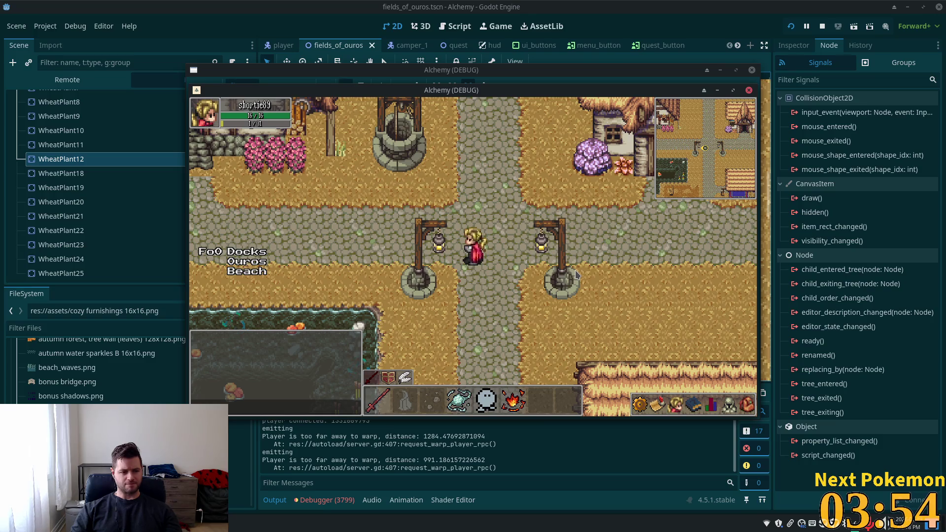
key(d)
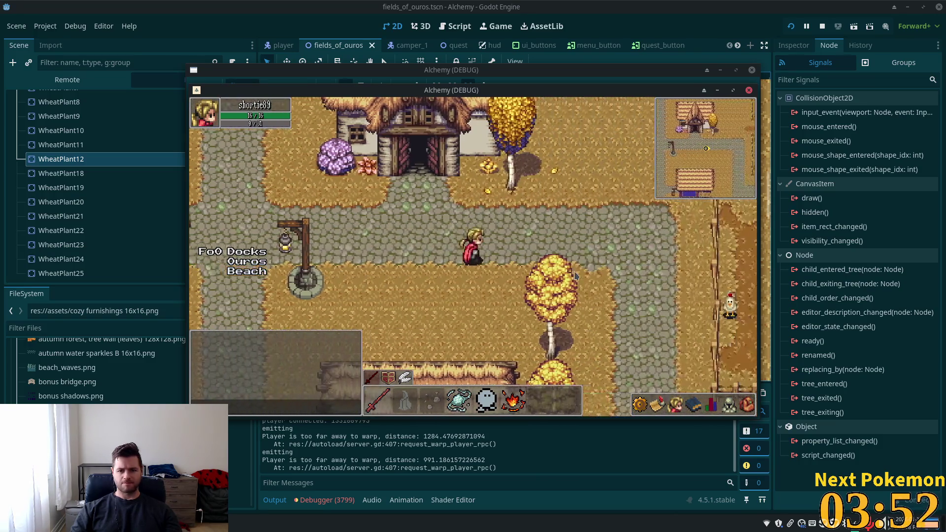
key(s)
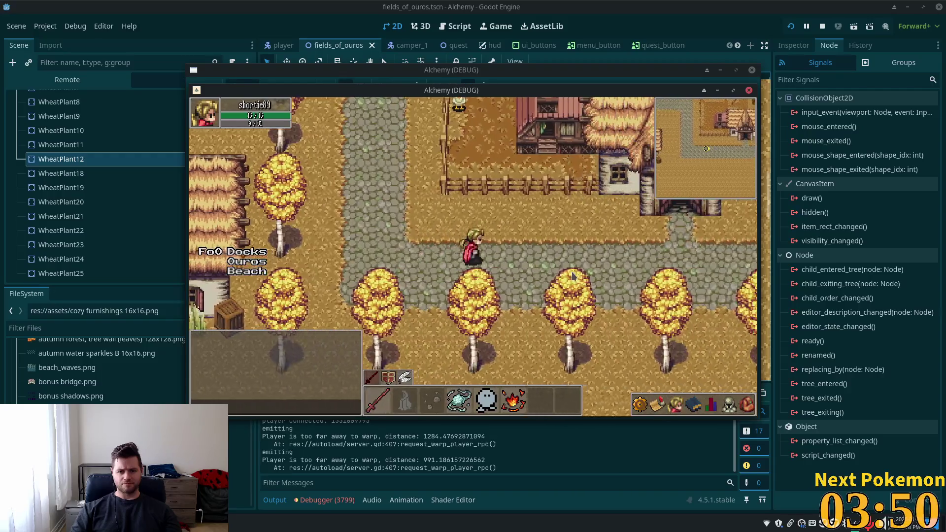
key(a)
key(d)
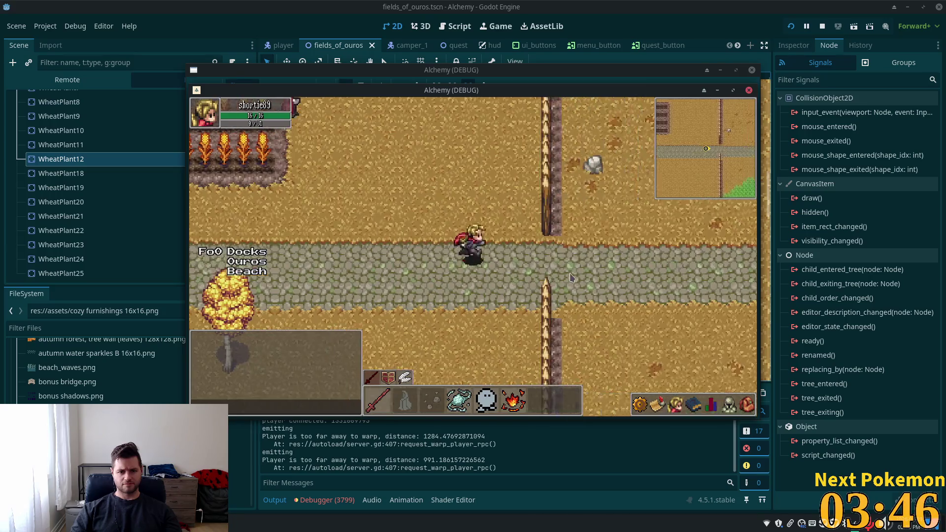
key(s)
key(s)
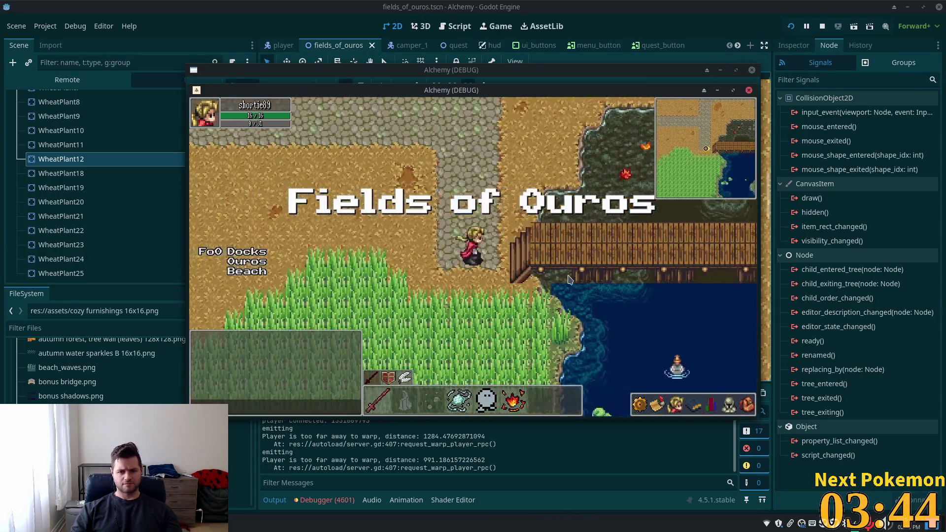
key(d)
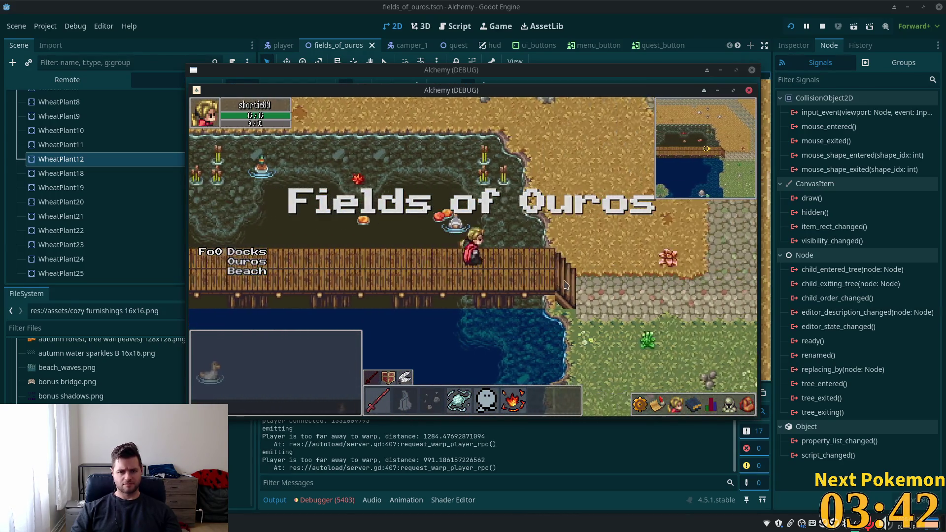
key(d)
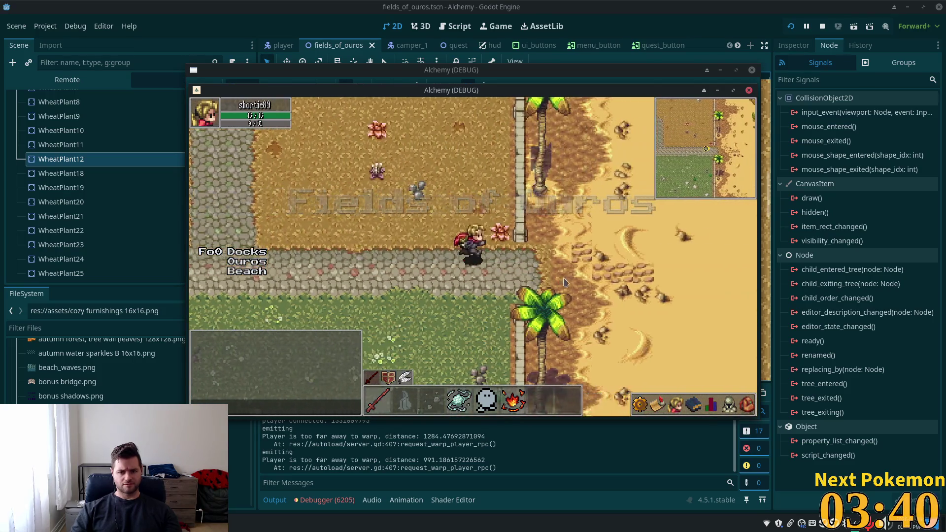
key(w)
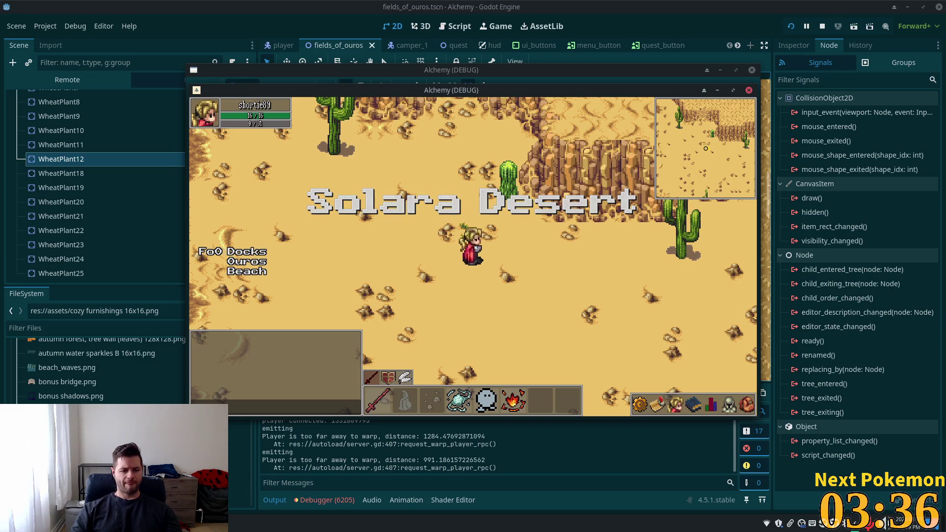
key(alt+Tab)
drag(222, 172, 212, 171)
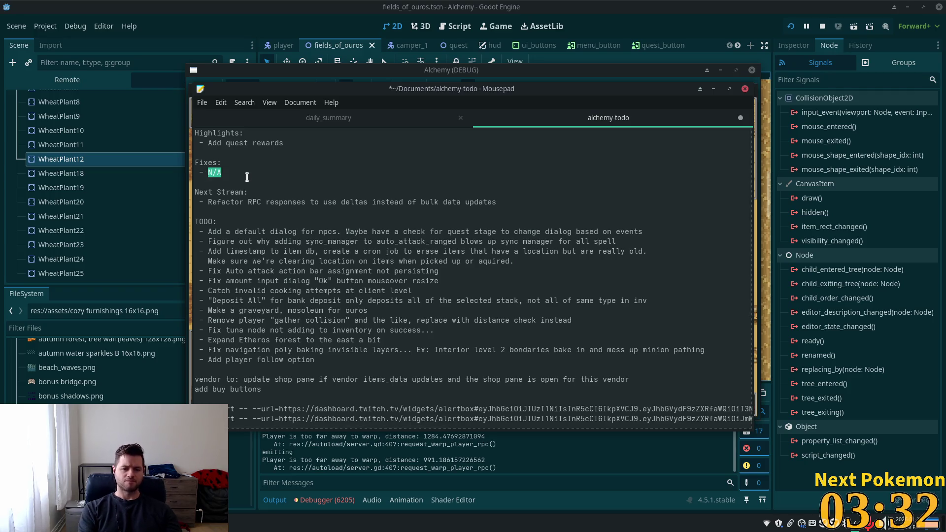
Replace N/A with 'Fixed a visible inconsistency for network synced nodes when switching scenes'.
text(Fixed a vi)
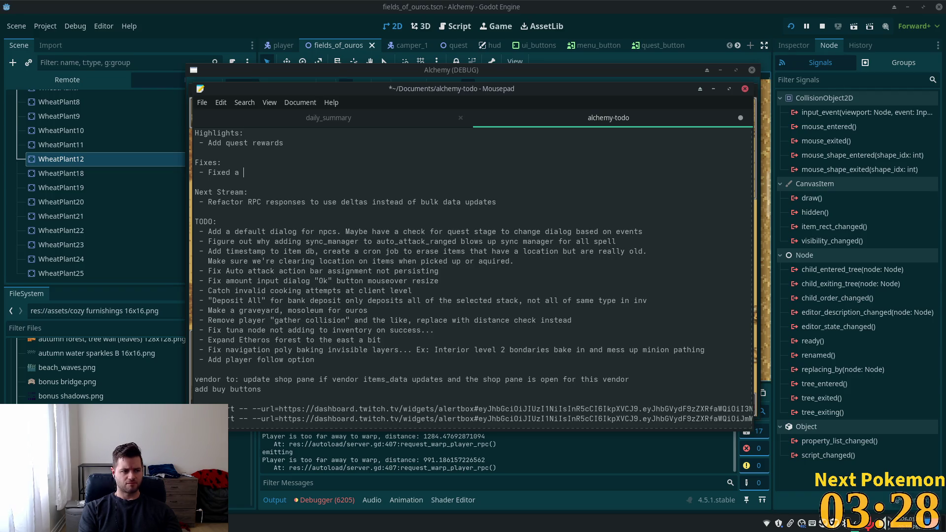
text(sible in)
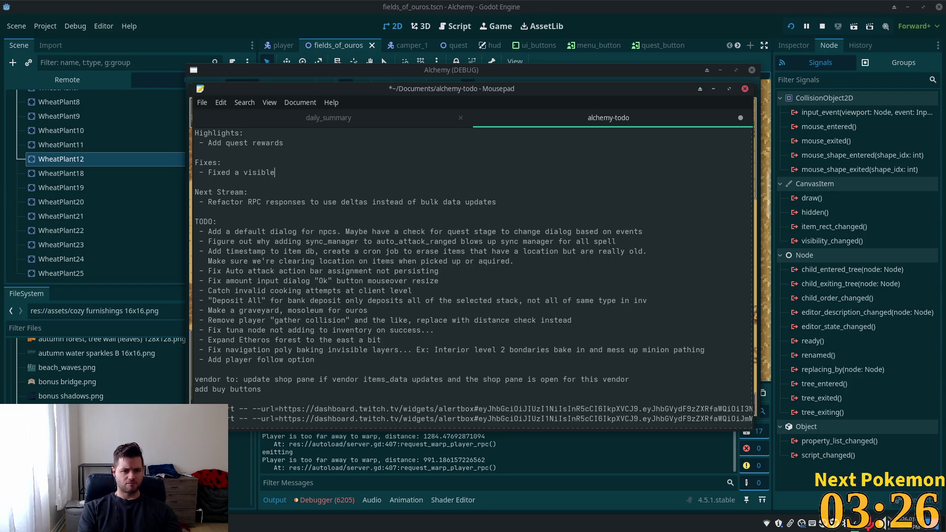
text(con)
key(BackSpace)
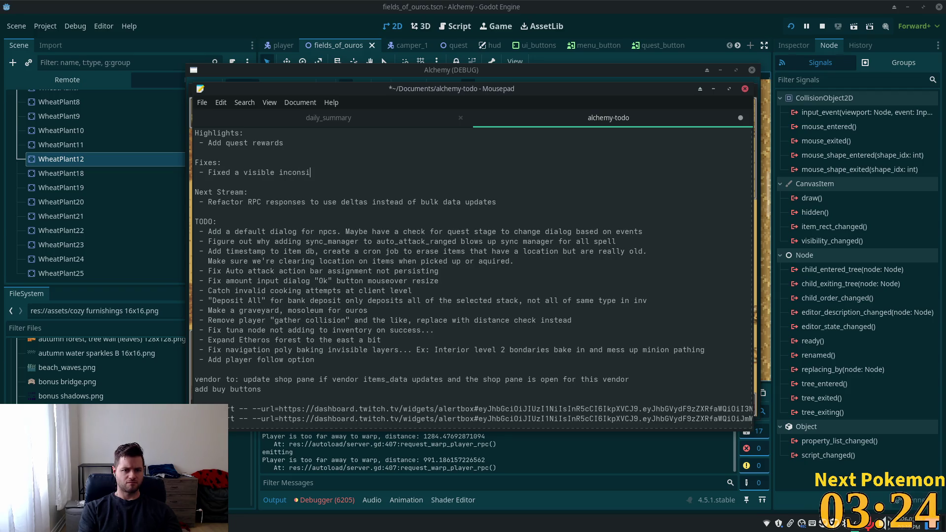
text(stency f)
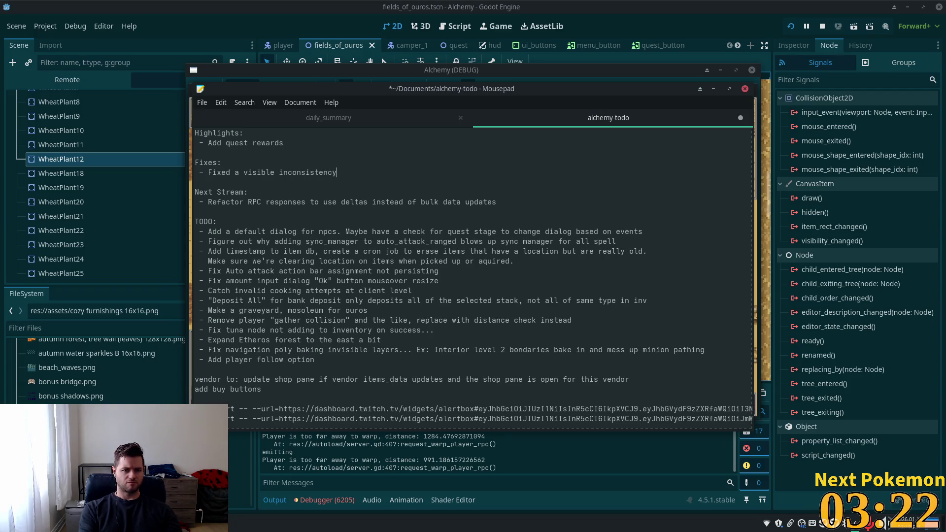
text(or)
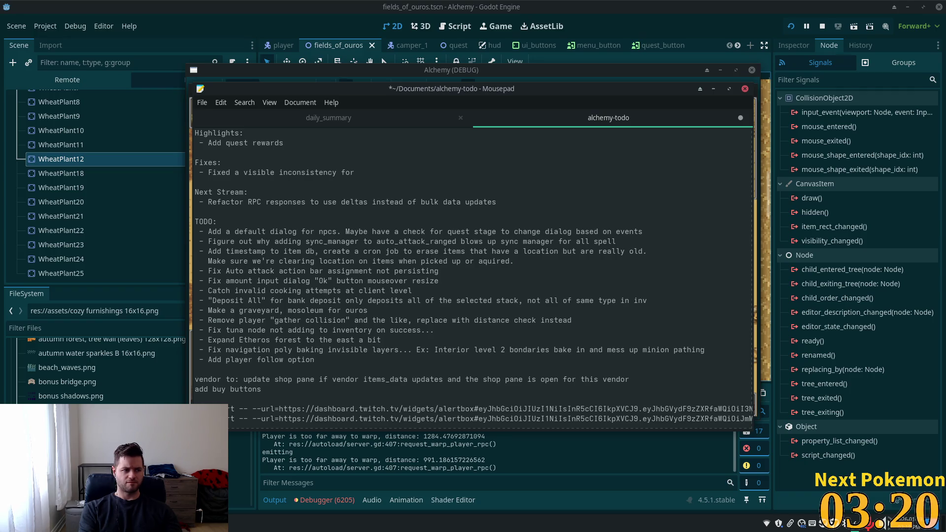
text( network sym)
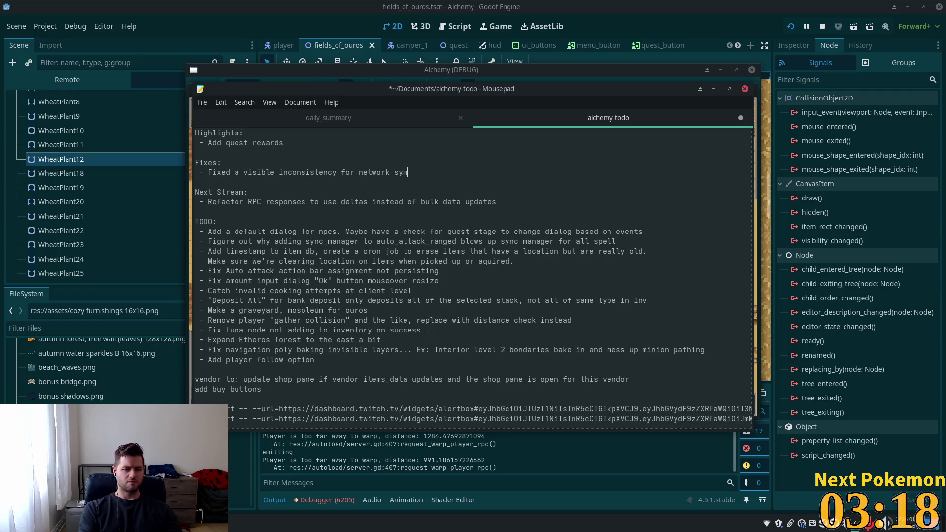
key(BackSpace)
key(BackSpace)
key(BackSpace)
text(d no)
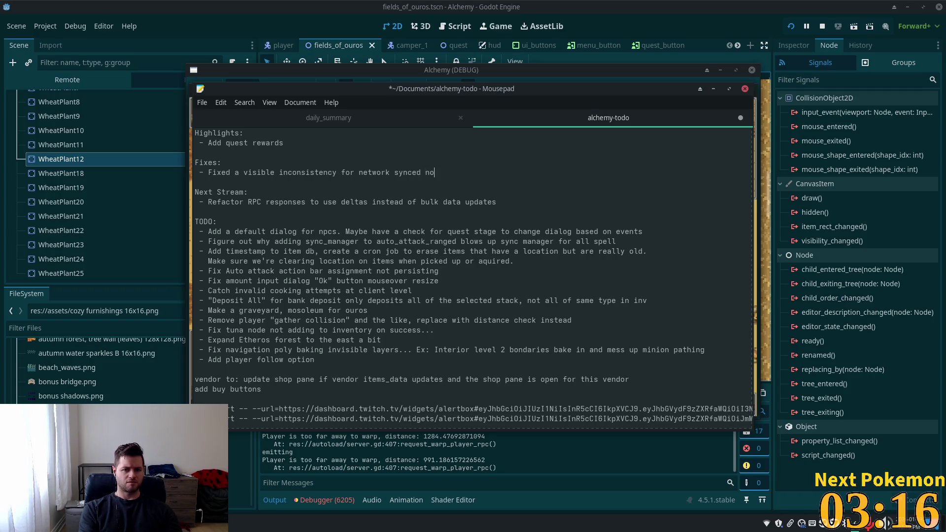
text(o)
text(when )
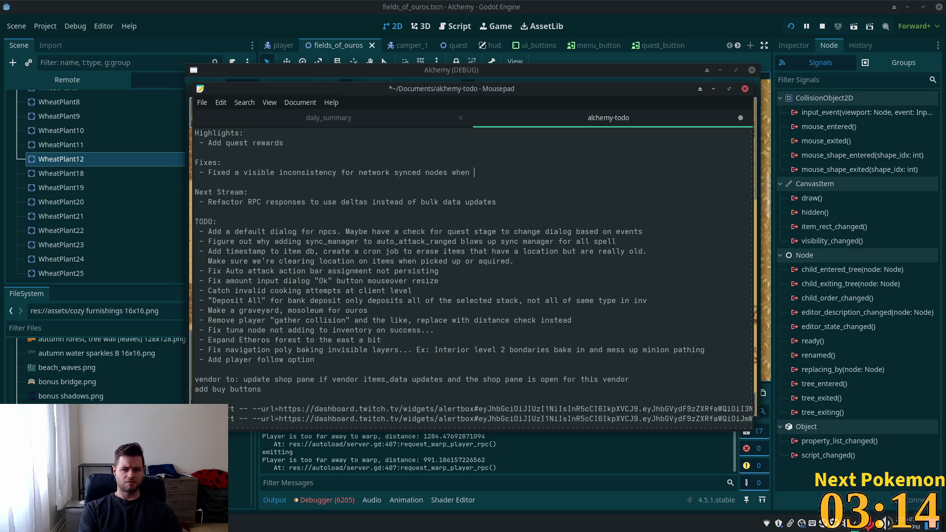
text(w)
text(wi)
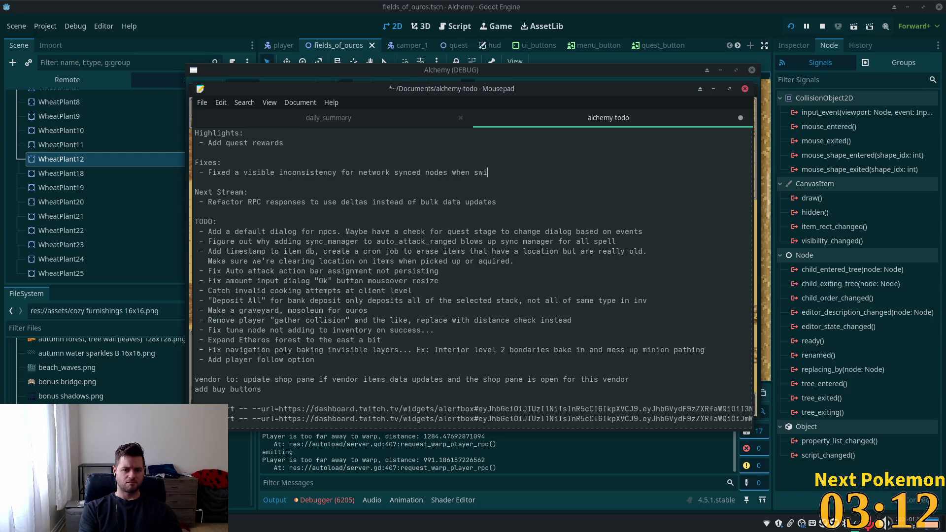
text(ng scenes)
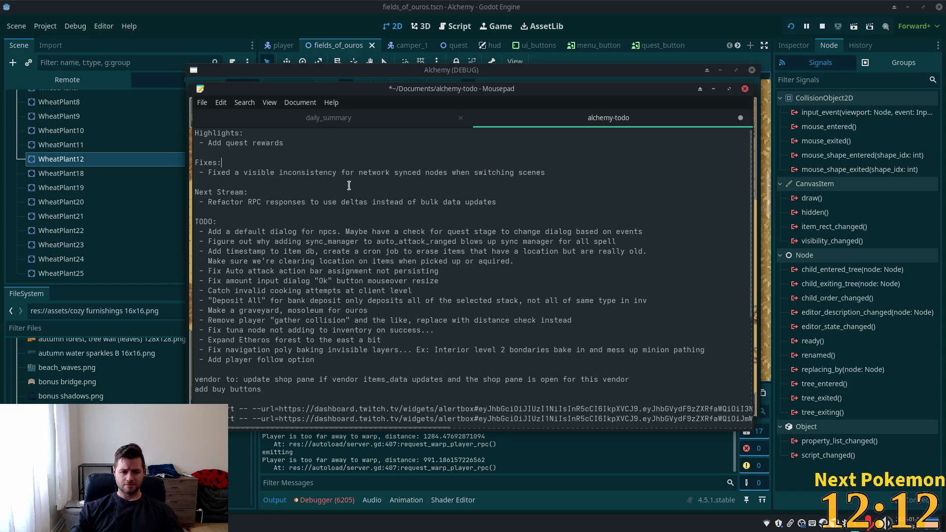
click(650, 10)
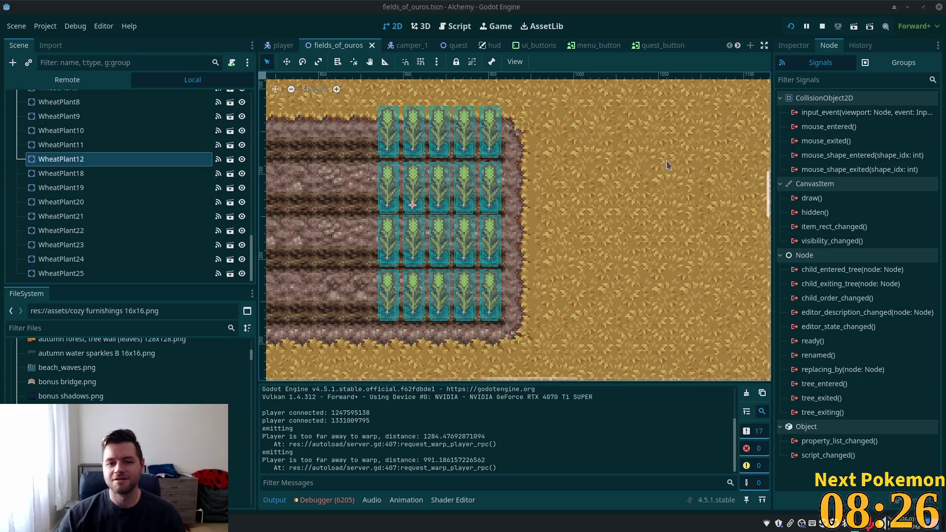
Zoom the 2D viewport out from 345% to 14.9% to view the entire Fields of Ouros map.
scroll(537, 180, down, 5)
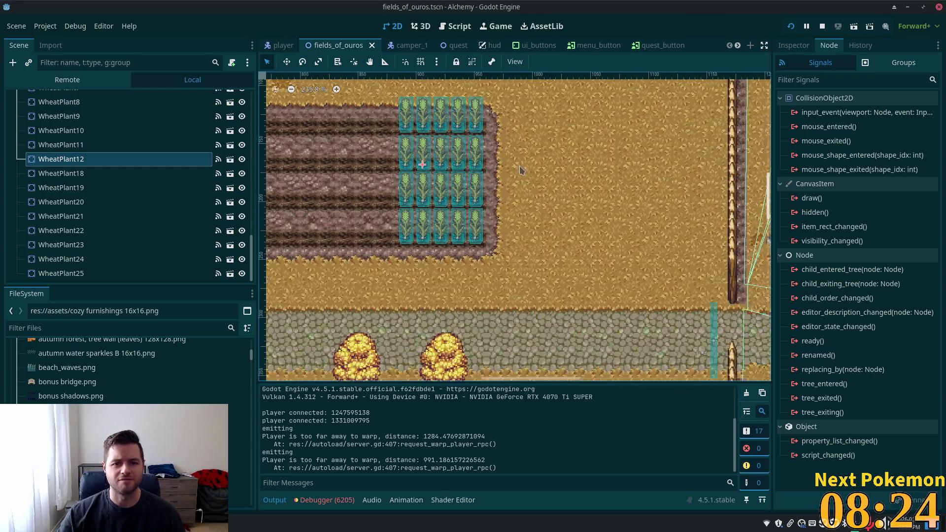
scroll(537, 180, down, 8)
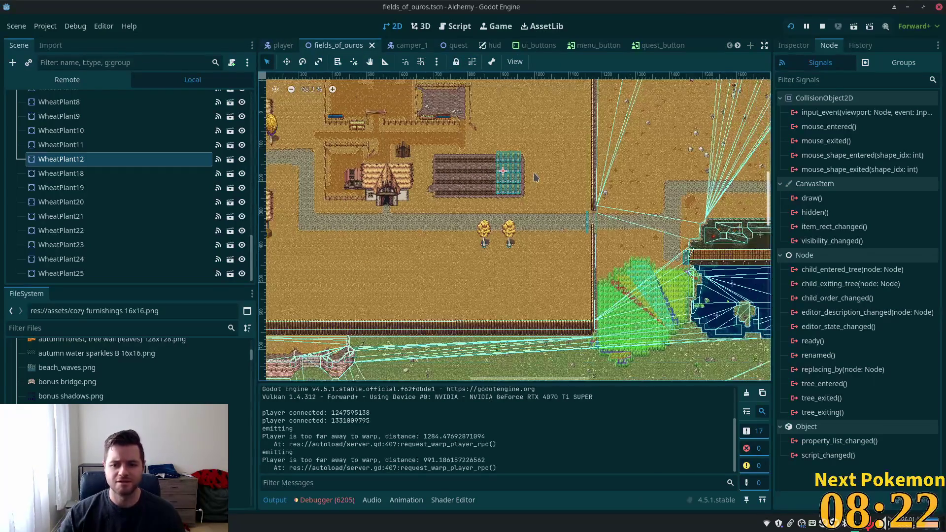
scroll(537, 176, down, 6)
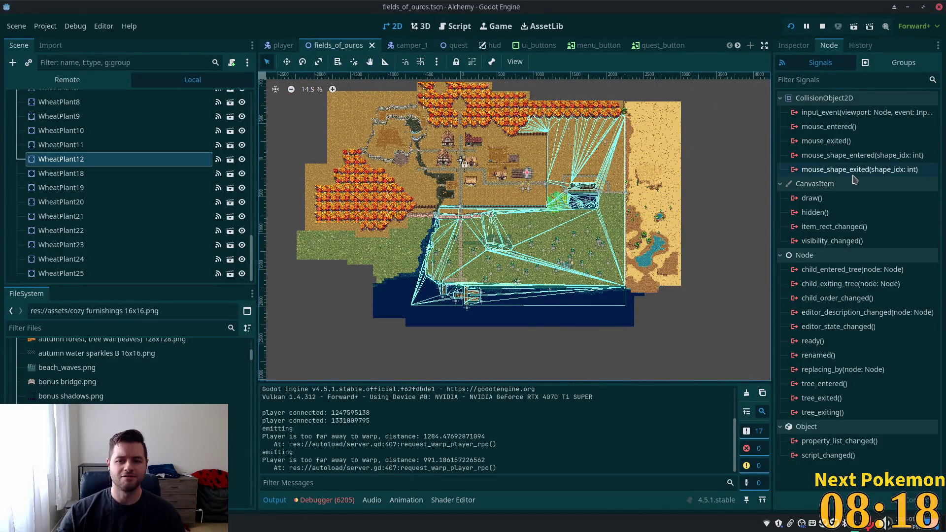
mouse_move(855, 180)
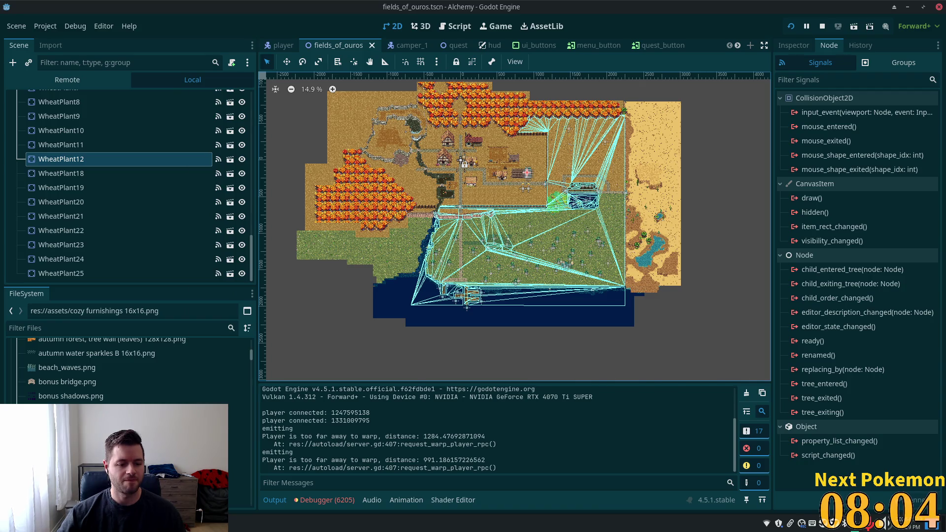
key(alt+Tab)
Add 'new spells?' and 'field crafting using alchemy?' bullets after the Refactor RPC responses item.
click(540, 206)
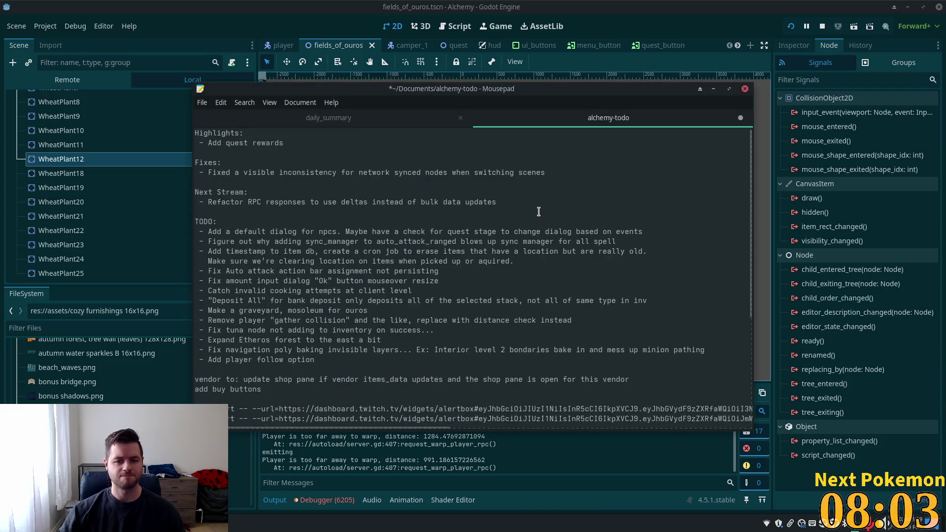
key(Return)
text(-)
key(BackSpace)
text(- )
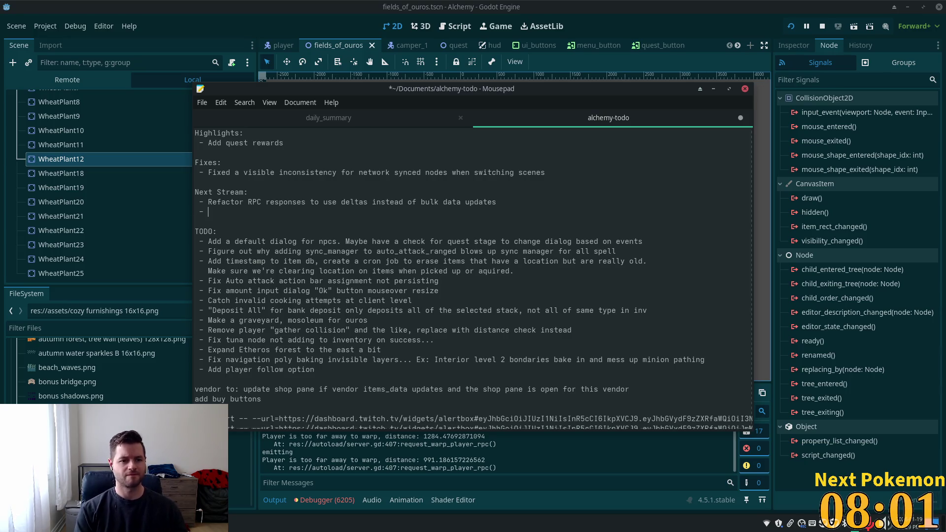
text(new spells?)
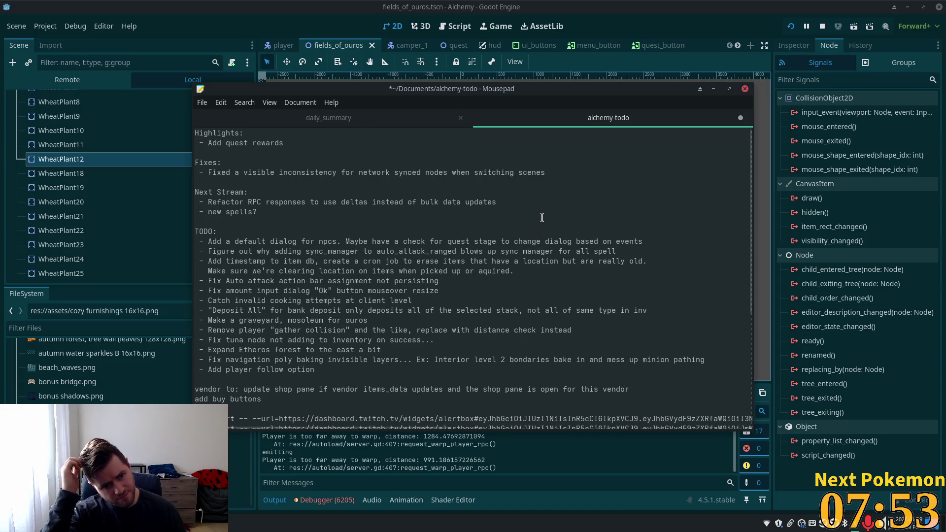
key(Return)
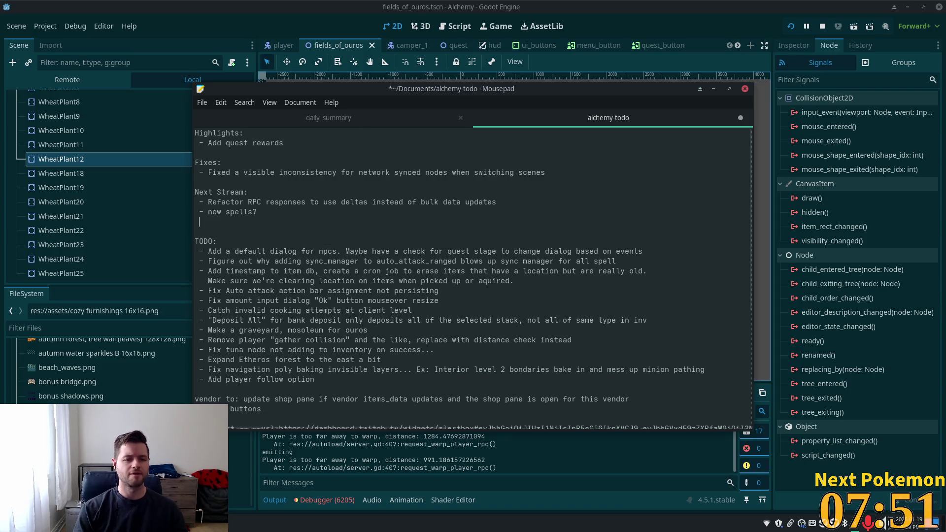
text(0 )
text(field)
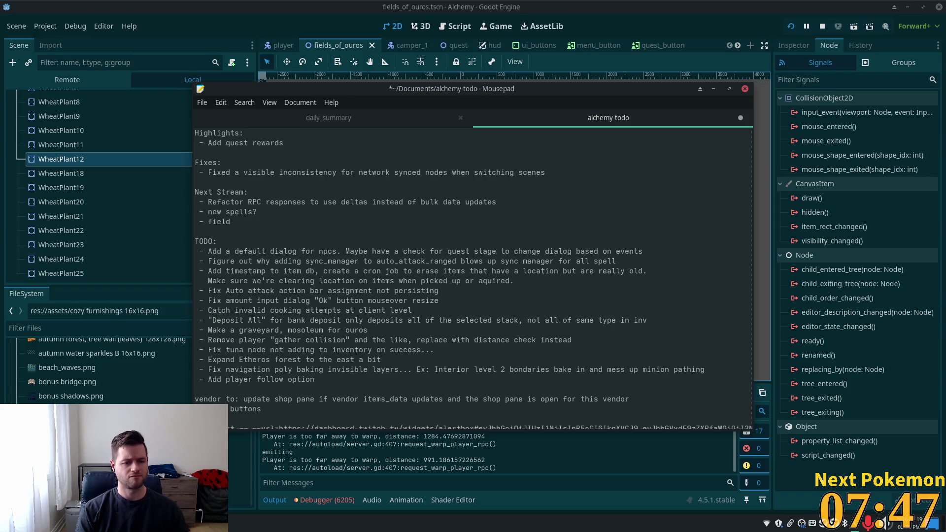
text( c)
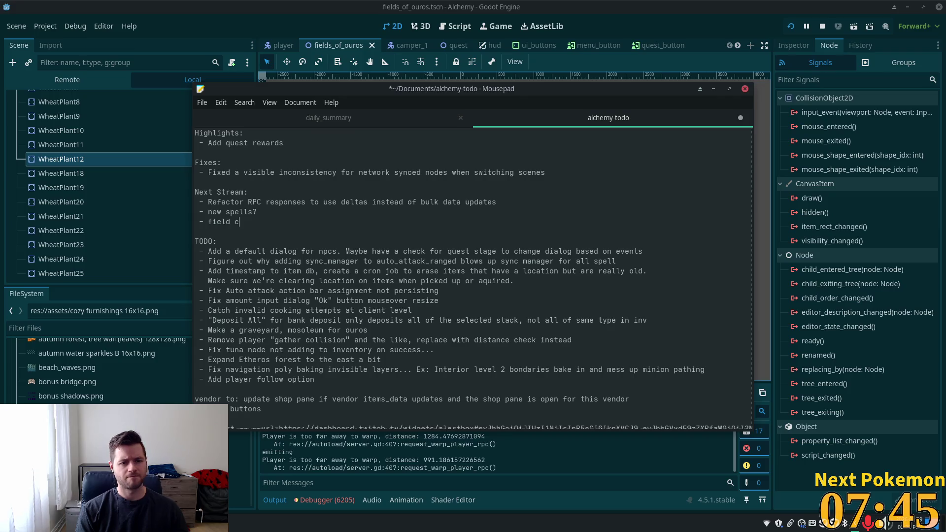
text(rafting)
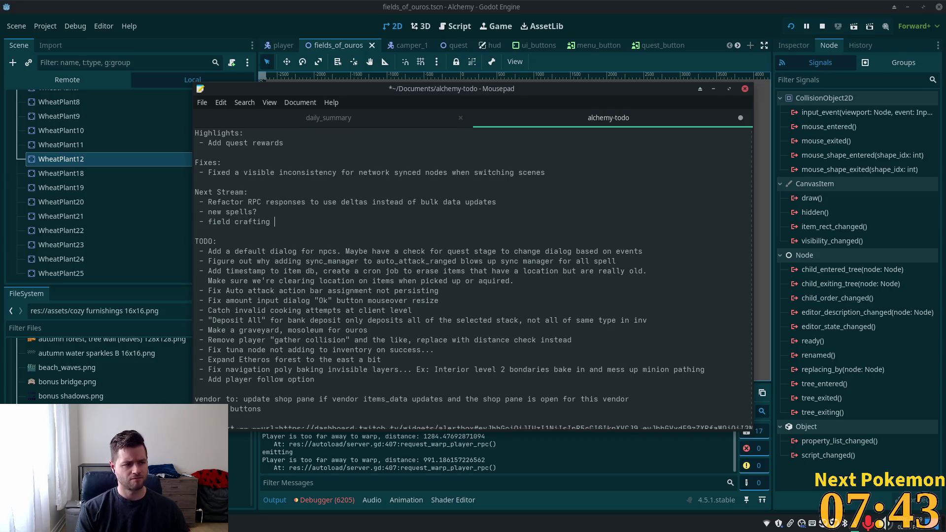
text(using alchem)
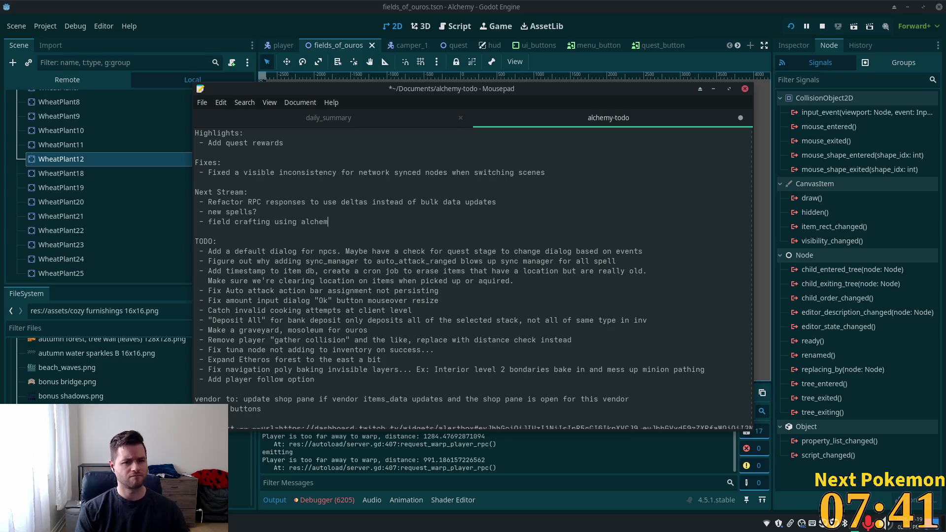
text(y?)
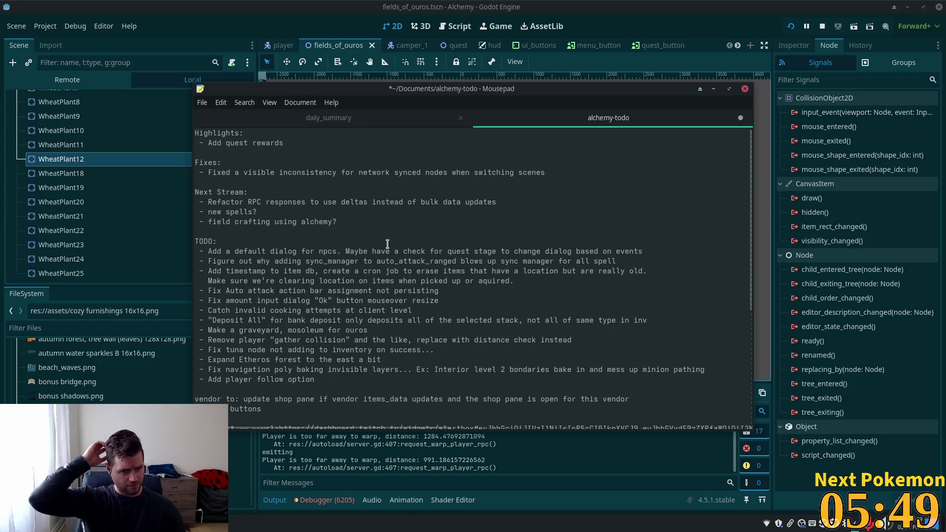
Add a '- Quest system feature complete!' bullet directly below '- Add quest rewards'.
click(312, 139)
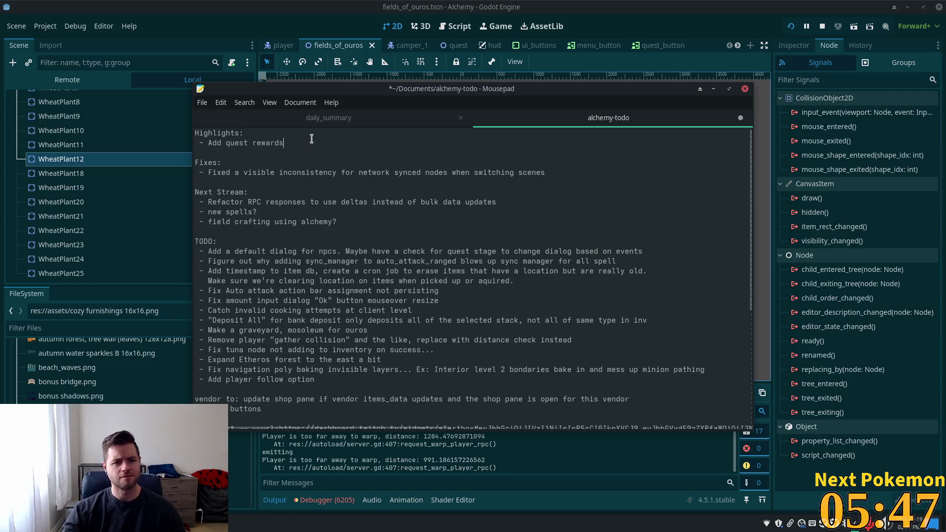
key(Return)
text(-)
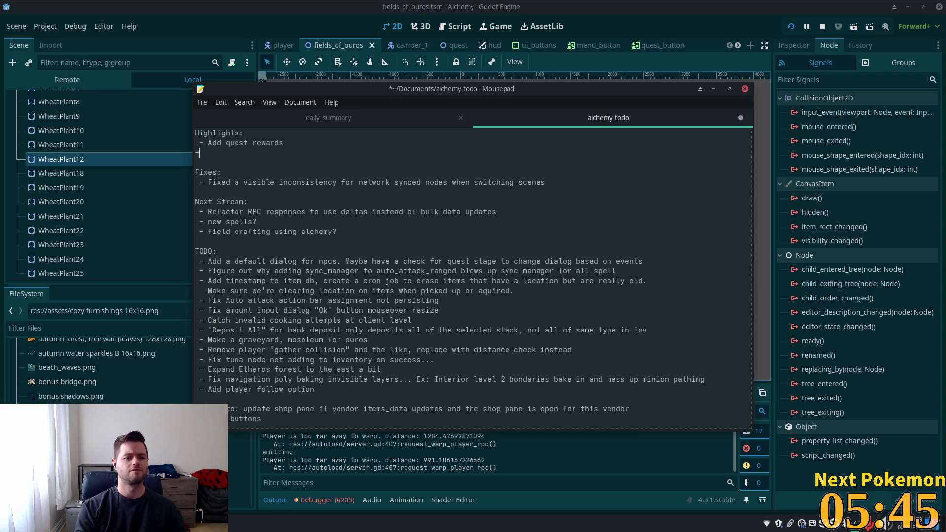
text(- C)
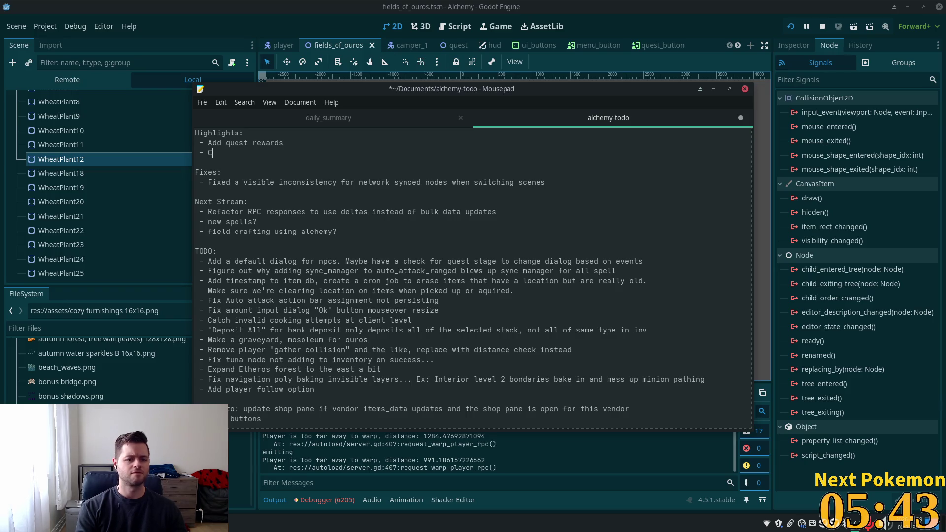
key(BackSpace)
text(Quest )
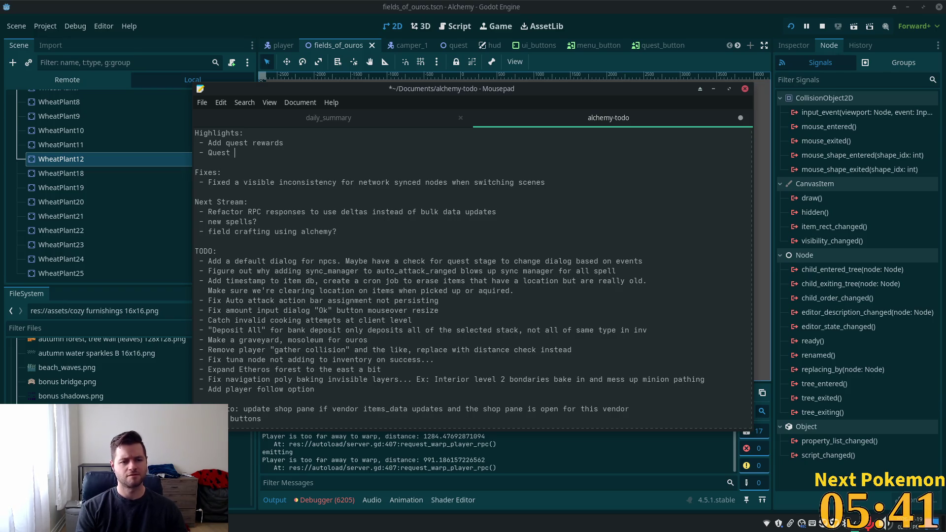
text(system com)
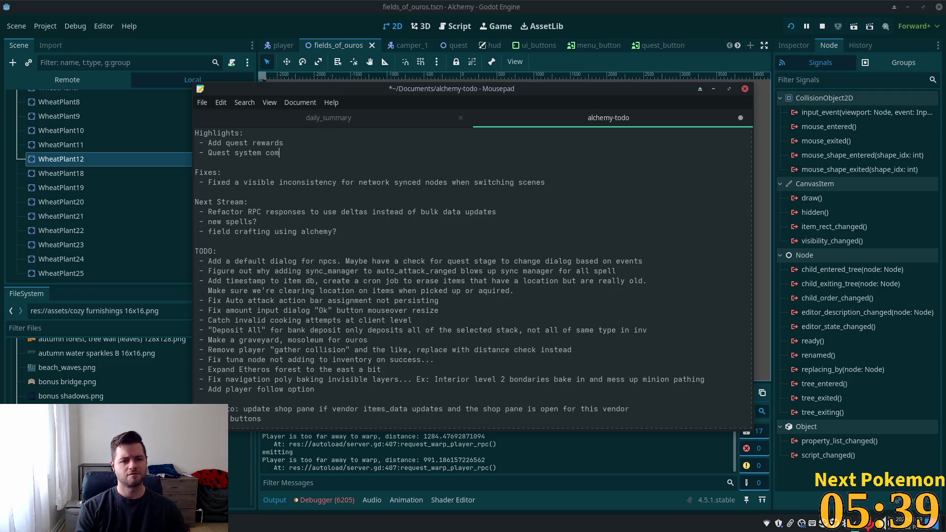
text(e)
key(BackSpace)
key(BackSpace)
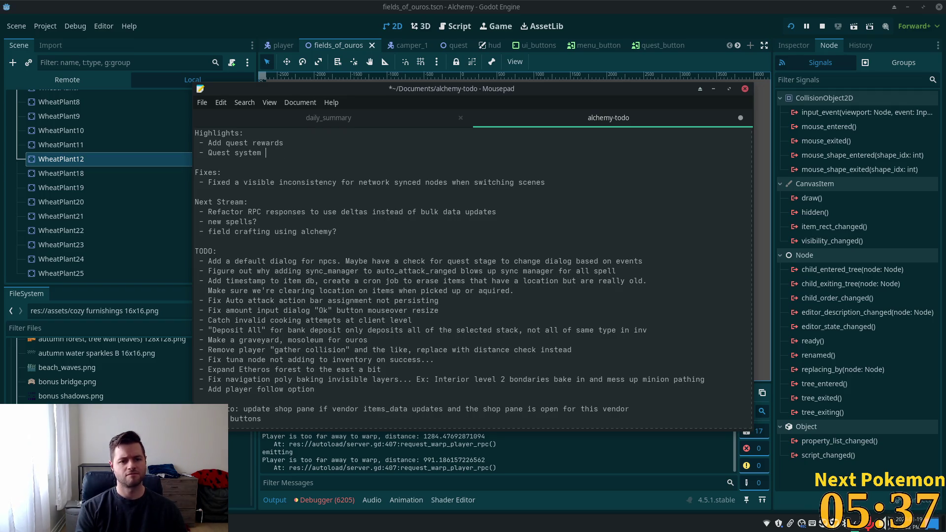
text(feature complete)
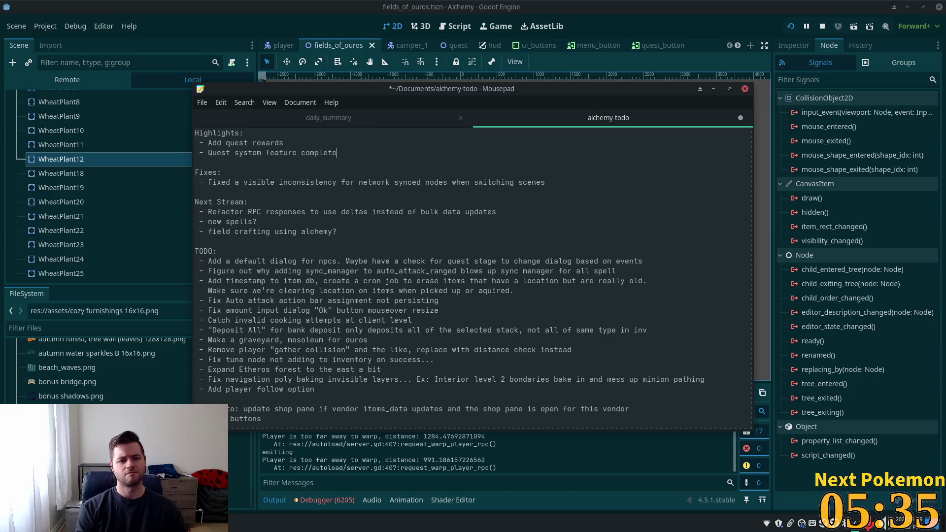
text(!)
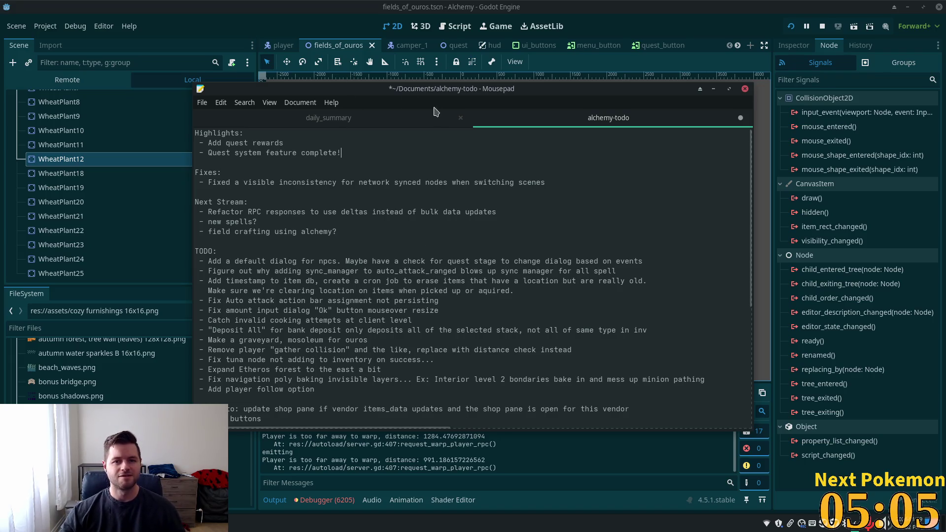
Review the Highlights, Fixes and Next Stream entries, then minimize Mousepad to reveal the map.
mouse_move(345, 232)
mouse_down()
mouse_move(340, 212)
mouse_move(183, 134)
mouse_up()
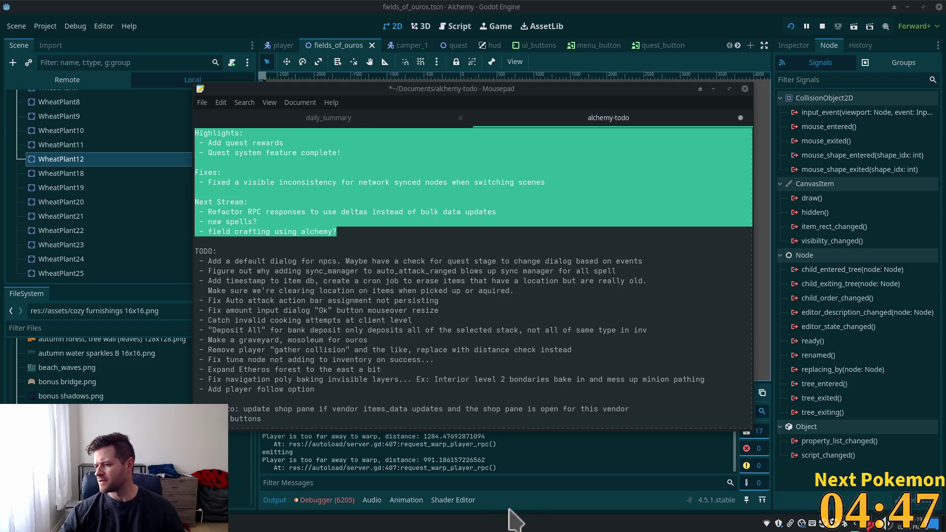
key(Right)
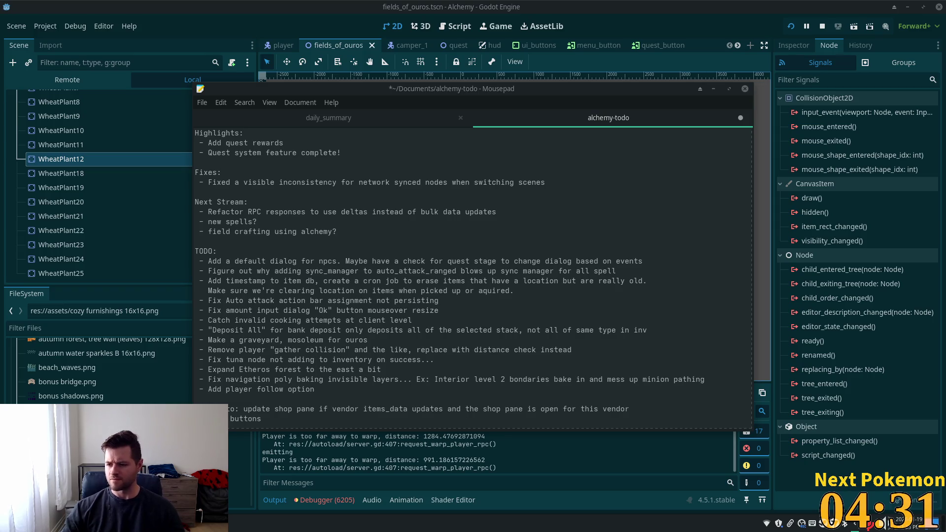
mouse_move(344, 154)
mouse_down()
mouse_move(211, 135)
mouse_move(200, 143)
mouse_up()
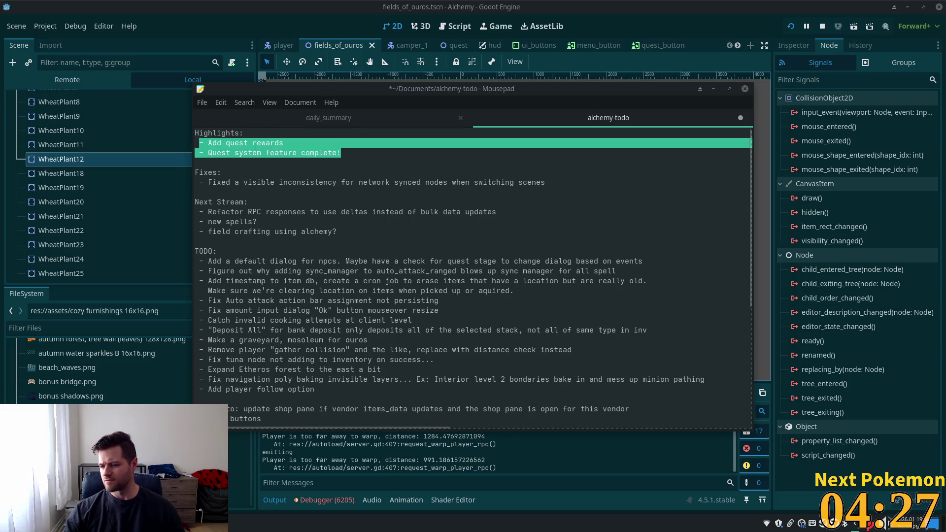
click(199, 143)
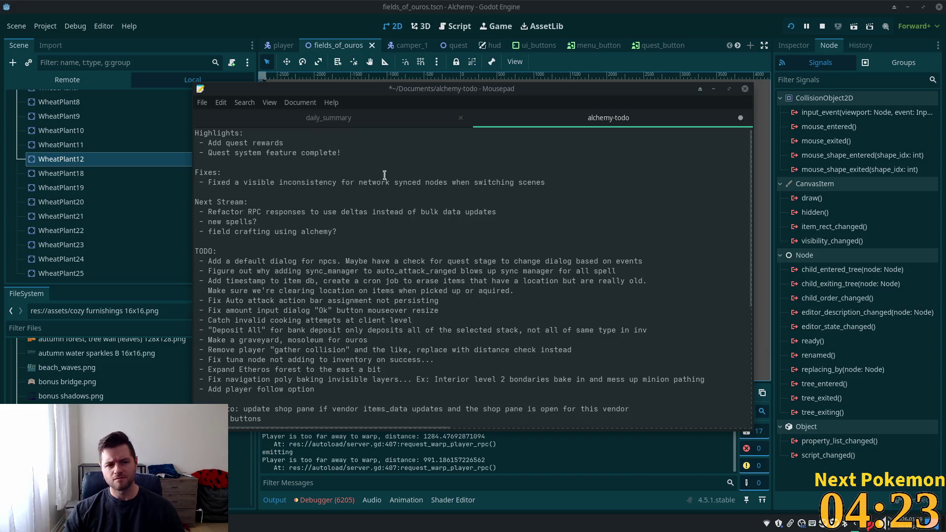
mouse_move(548, 182)
mouse_down()
mouse_move(215, 173)
mouse_move(197, 184)
mouse_up()
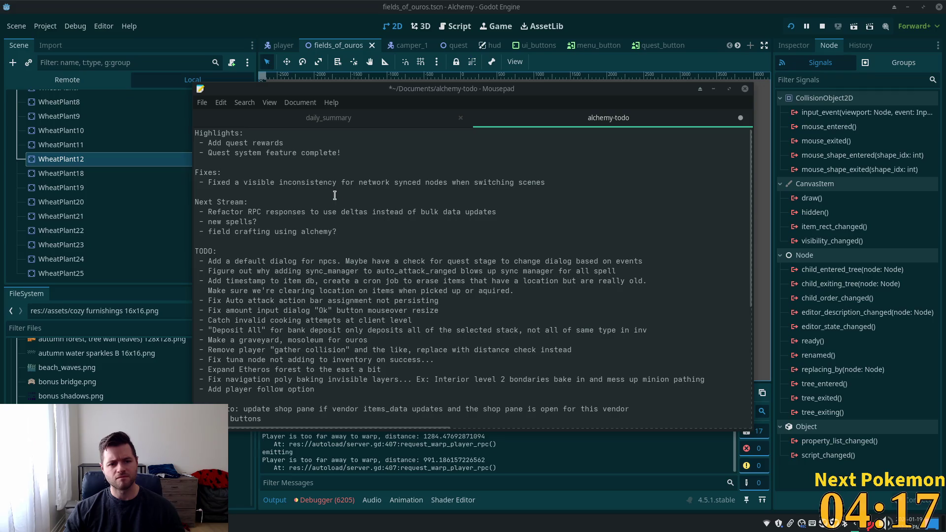
mouse_move(337, 231)
mouse_down()
mouse_move(205, 203)
mouse_move(199, 212)
mouse_up()
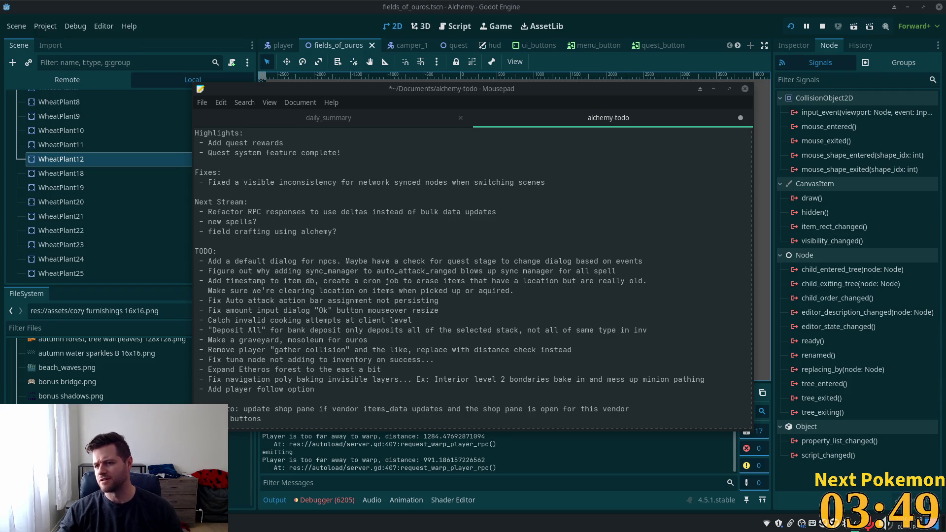
click(709, 35)
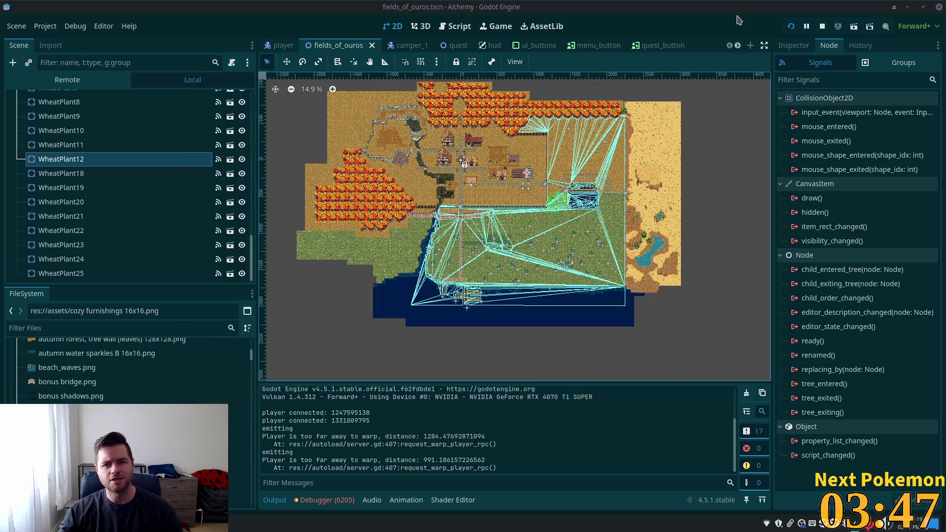